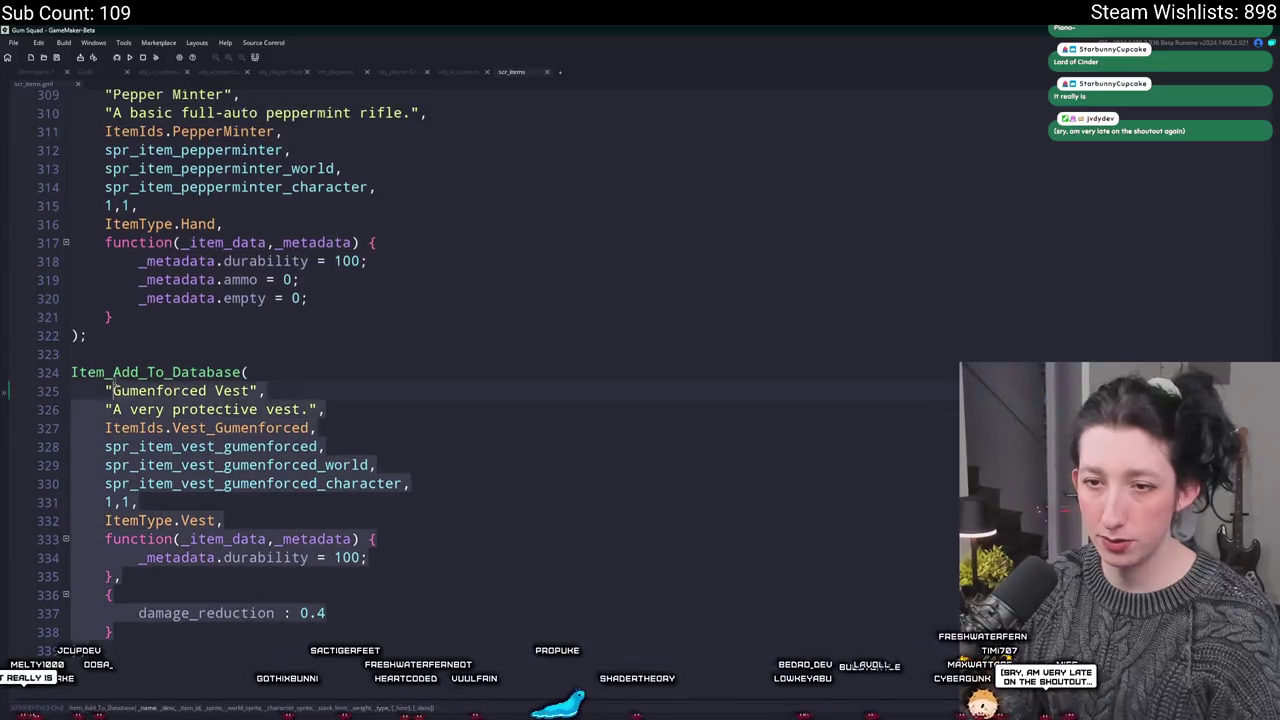
Duplicate the Gumenforced Vest Item_Add_To_Database block and rename the copy to 'Metal Mask'
key(ctrl+d)
click(190, 427)
double_click(190, 427)
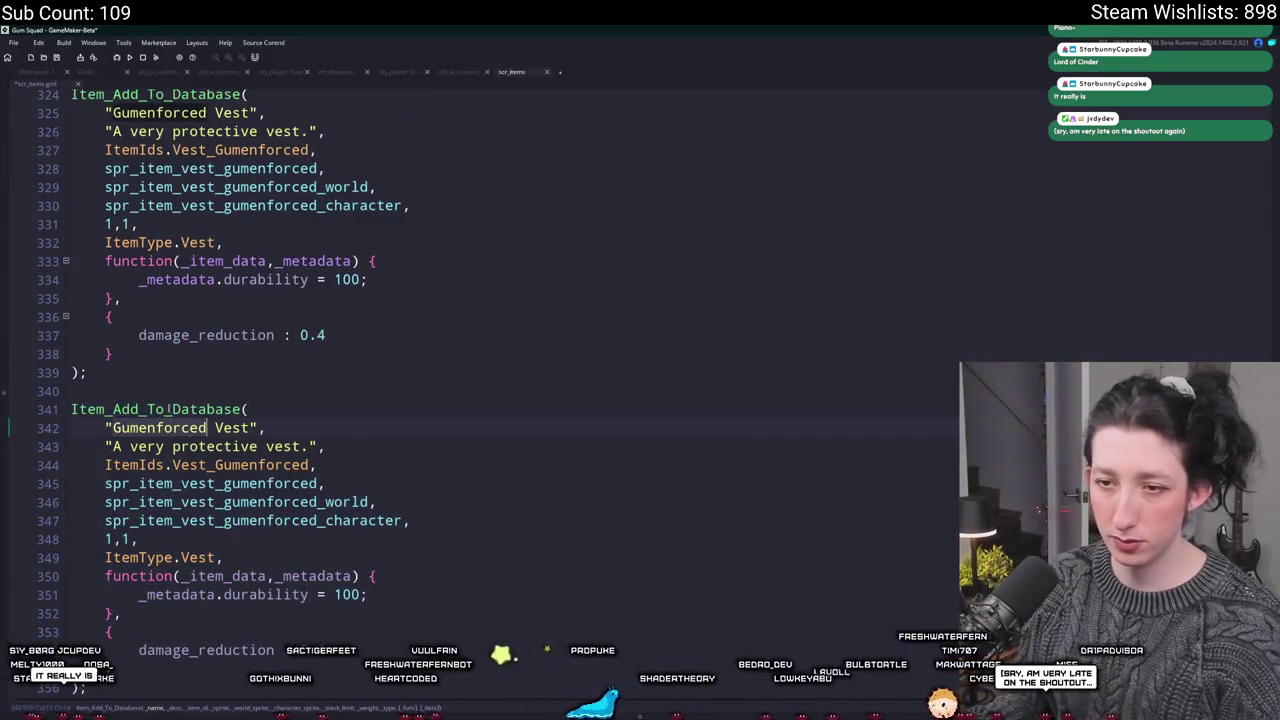
click(113, 430)
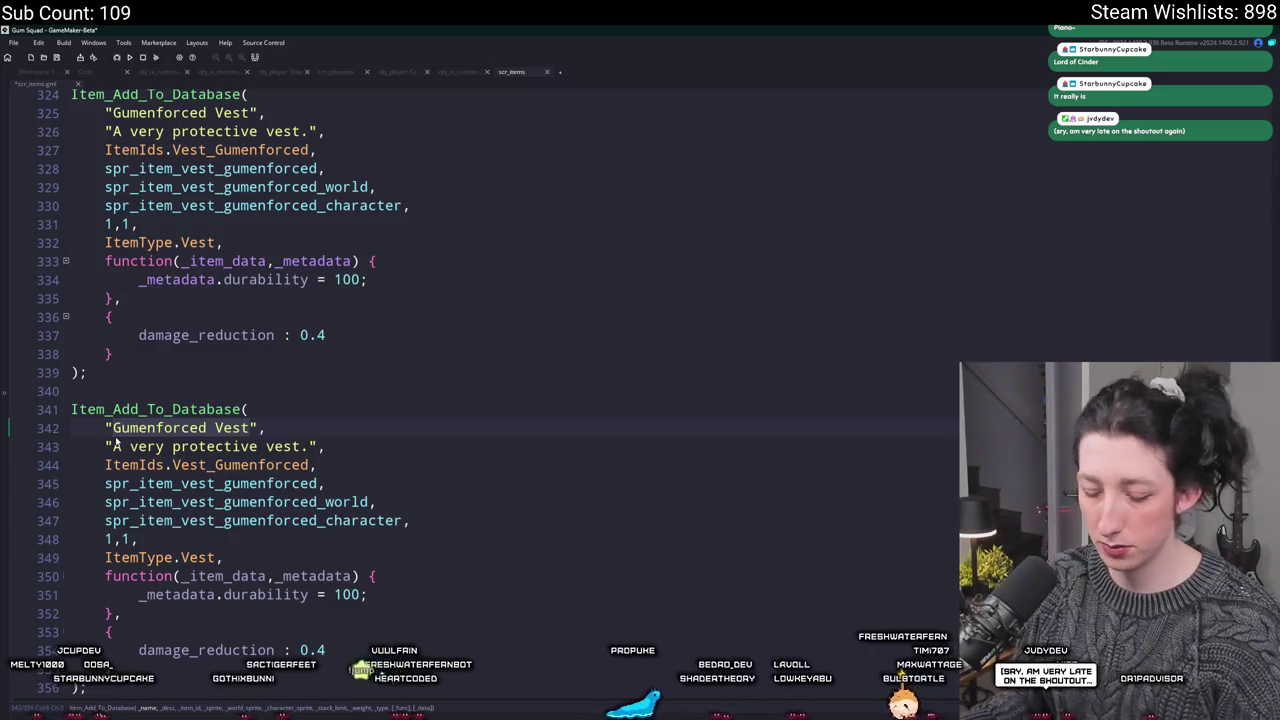
text(Metal Mask)
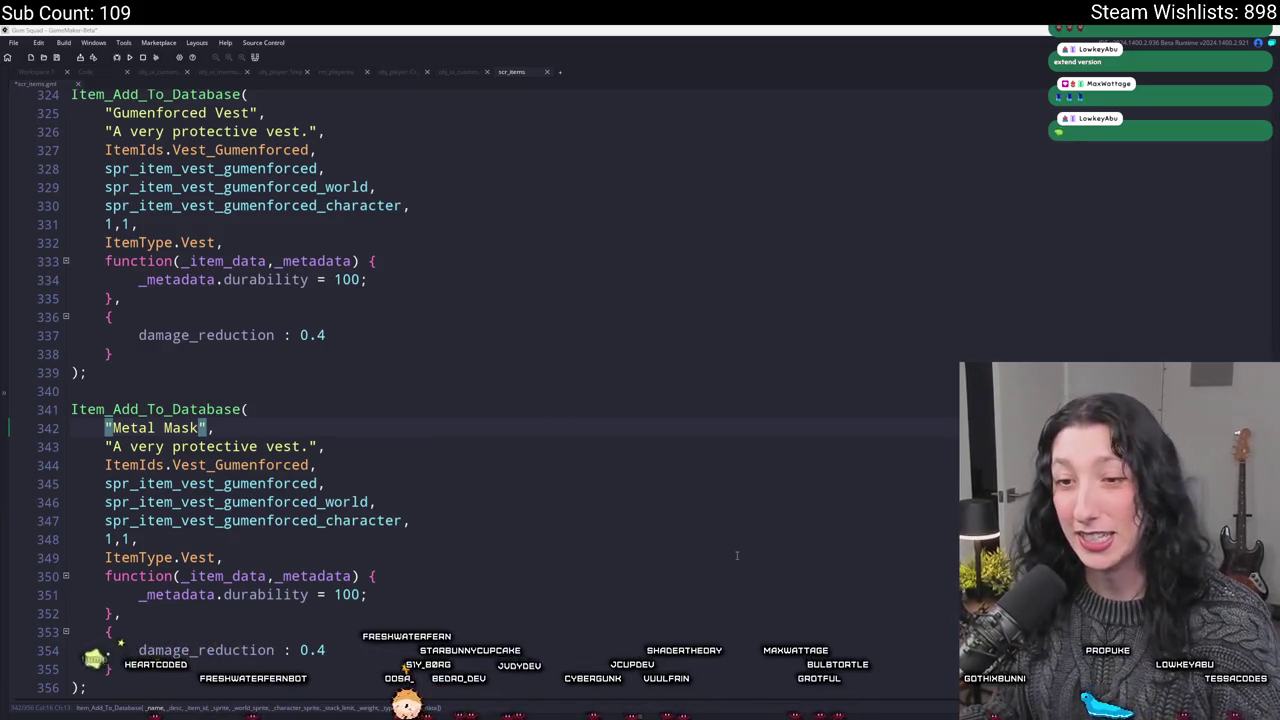
click(432, 505)
scroll(432, 505, down, 1)
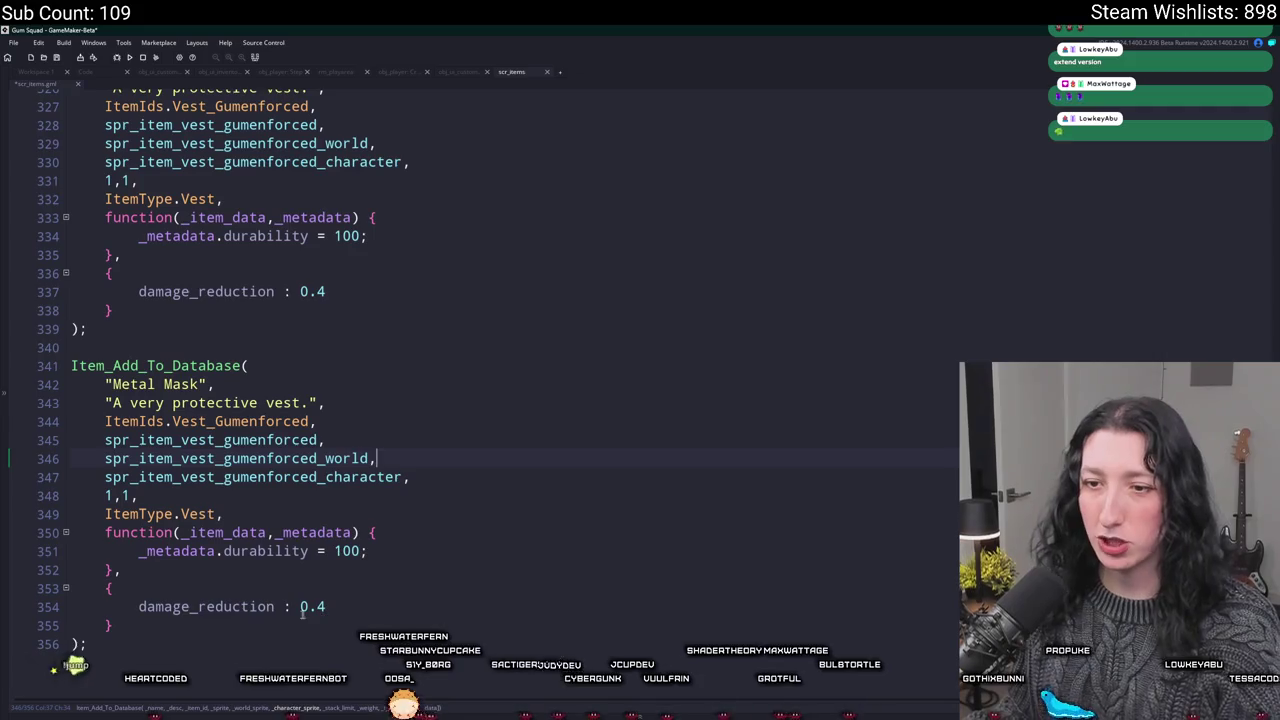
Change the Metal Mask's damage_reduction from 0.4 to 0.1
click(323, 607)
key(BackSpace)
text(1)
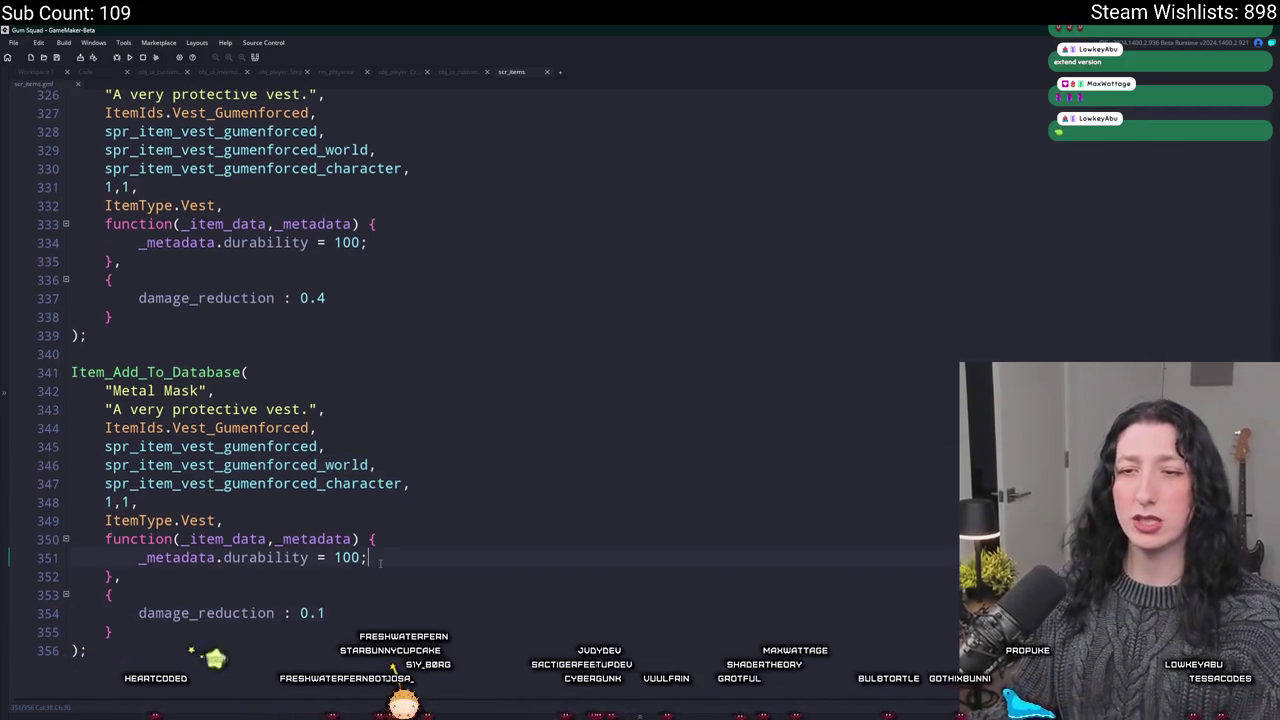
click(370, 557)
double_click(251, 613)
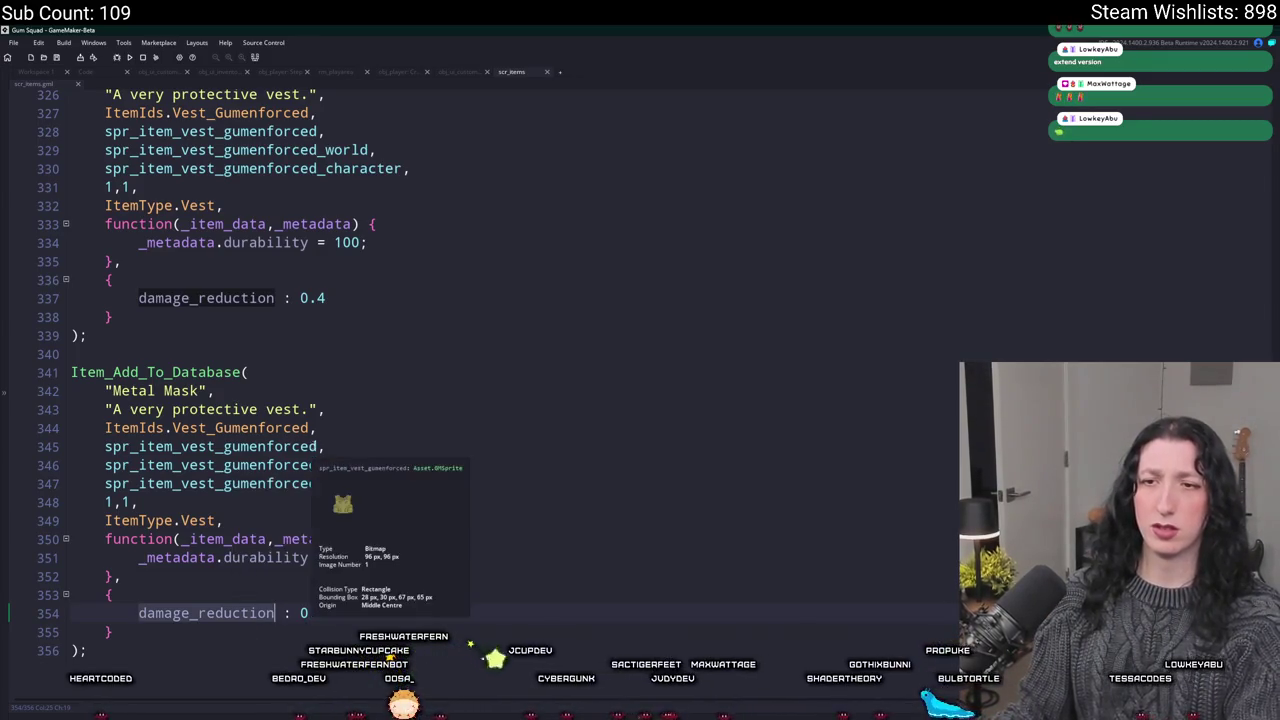
Rename all three sprite references to spr_item_metalmask at once
click(319, 446)
drag(319, 446, 212, 484)
key(BackSpace)
text(metalmaski_character,)
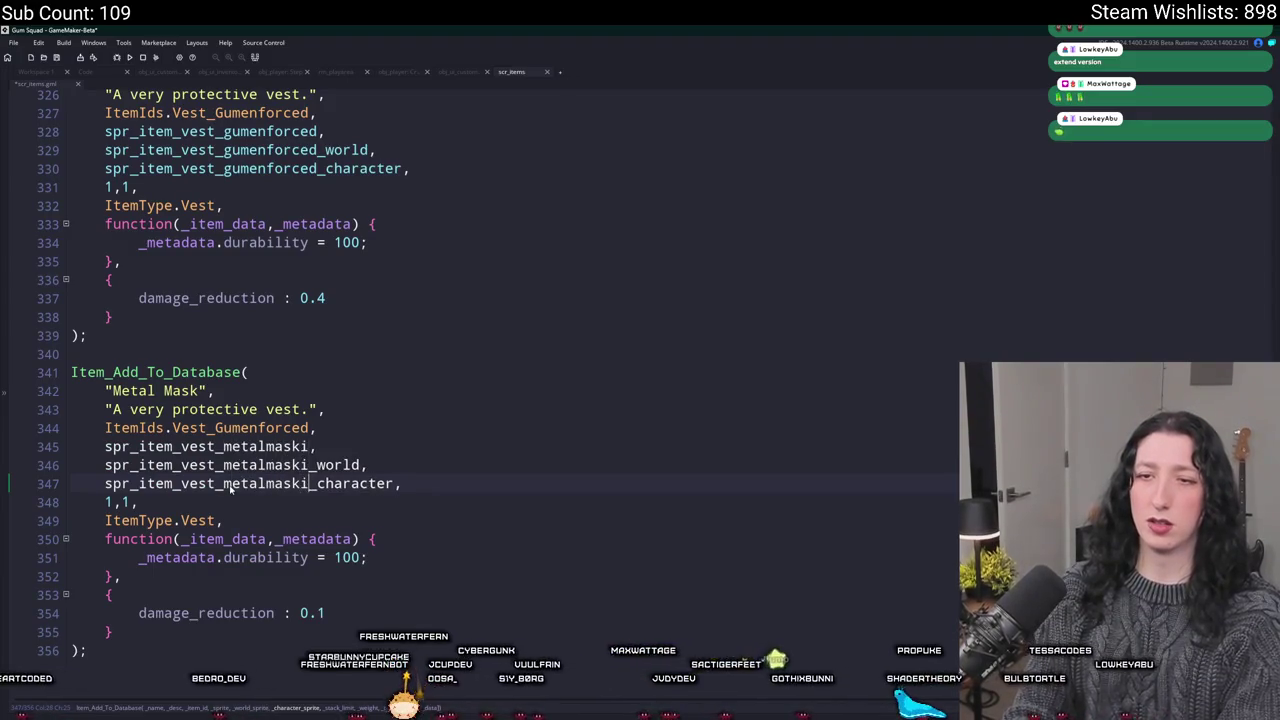
key(BackSpace)
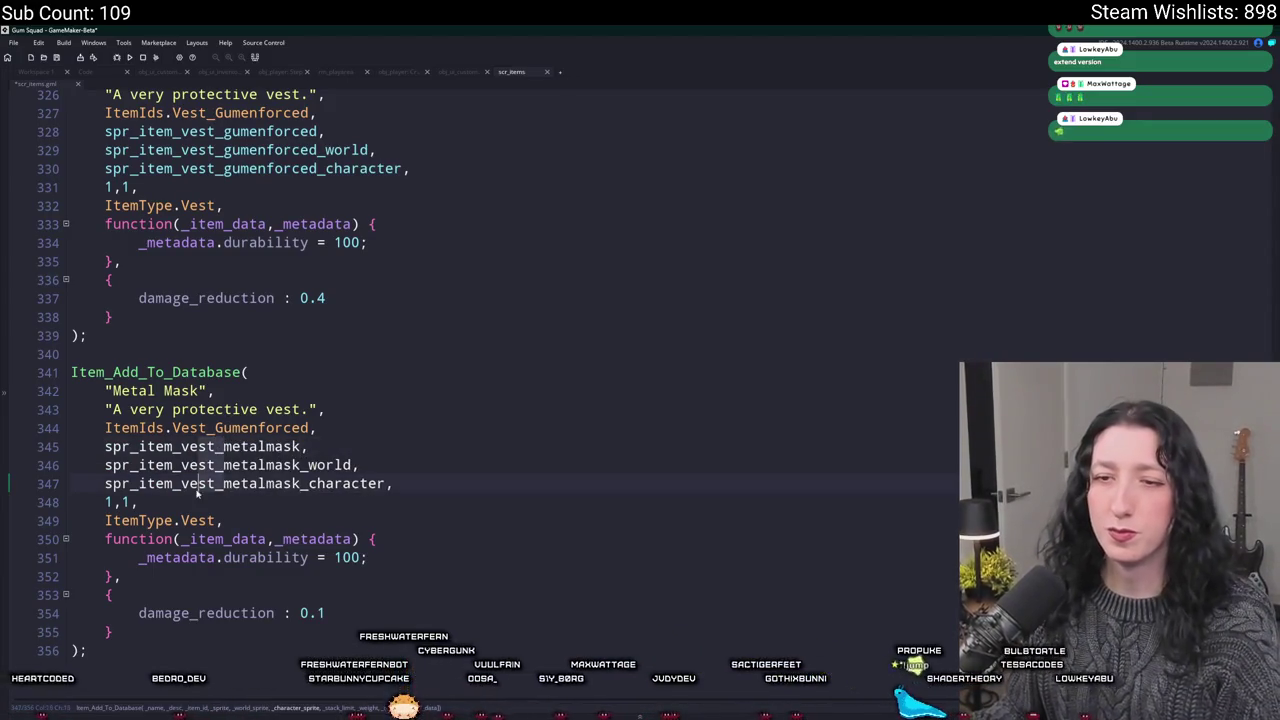
key(Left)
key(Left)
key(Left)
key(BackSpace)
key(BackSpace)
key(BackSpace)
Set the item id to ItemIds.MetalMask and the item type to ItemType.Face
double_click(258, 428)
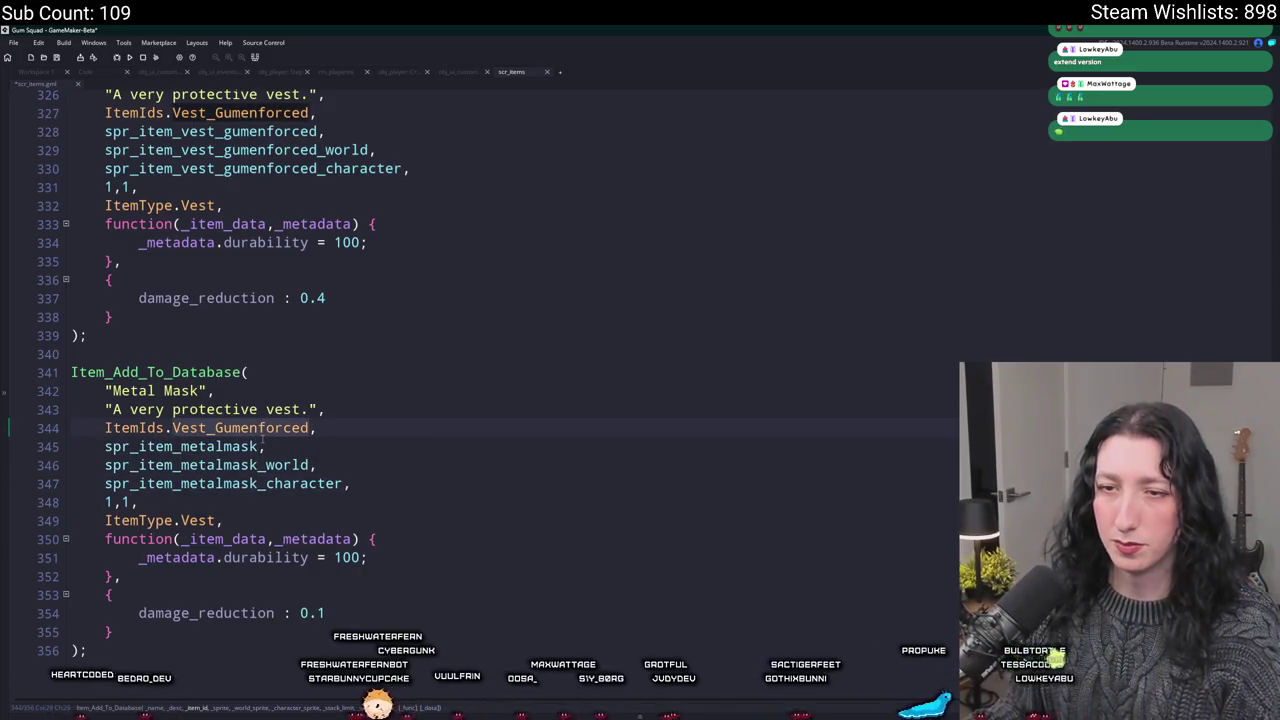
text(MetalMask,)
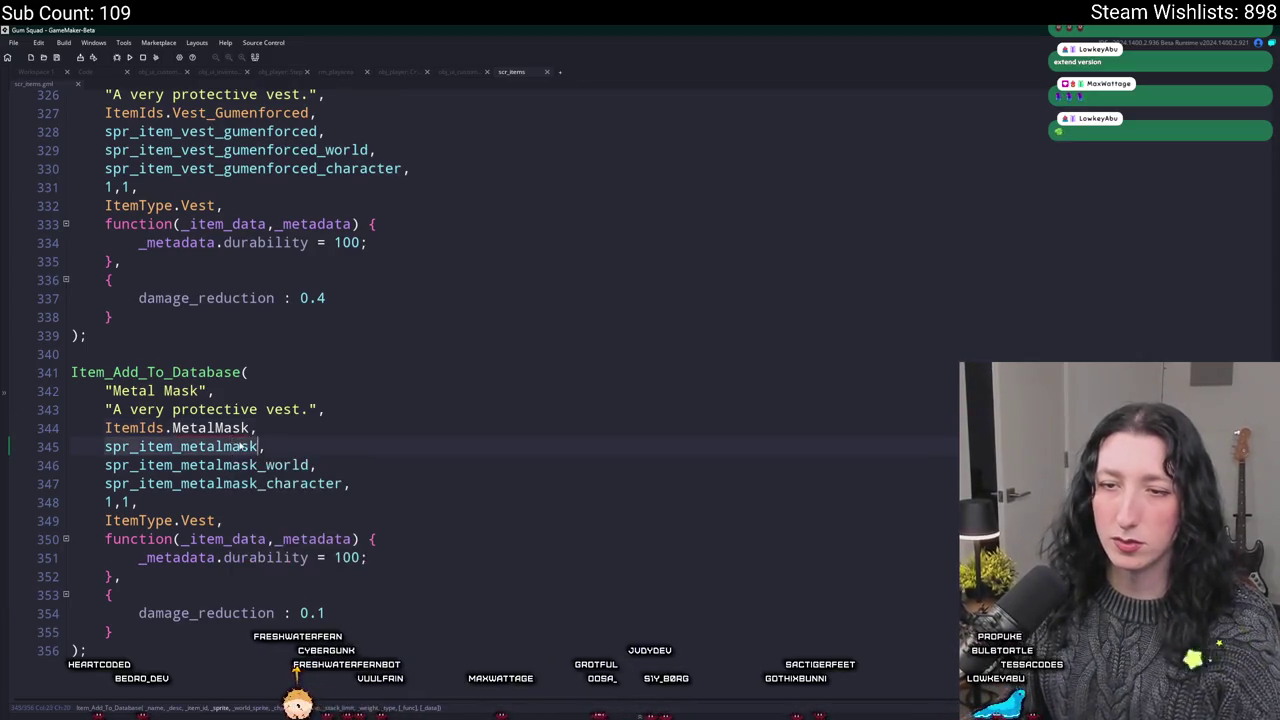
double_click(197, 520)
text(Face)
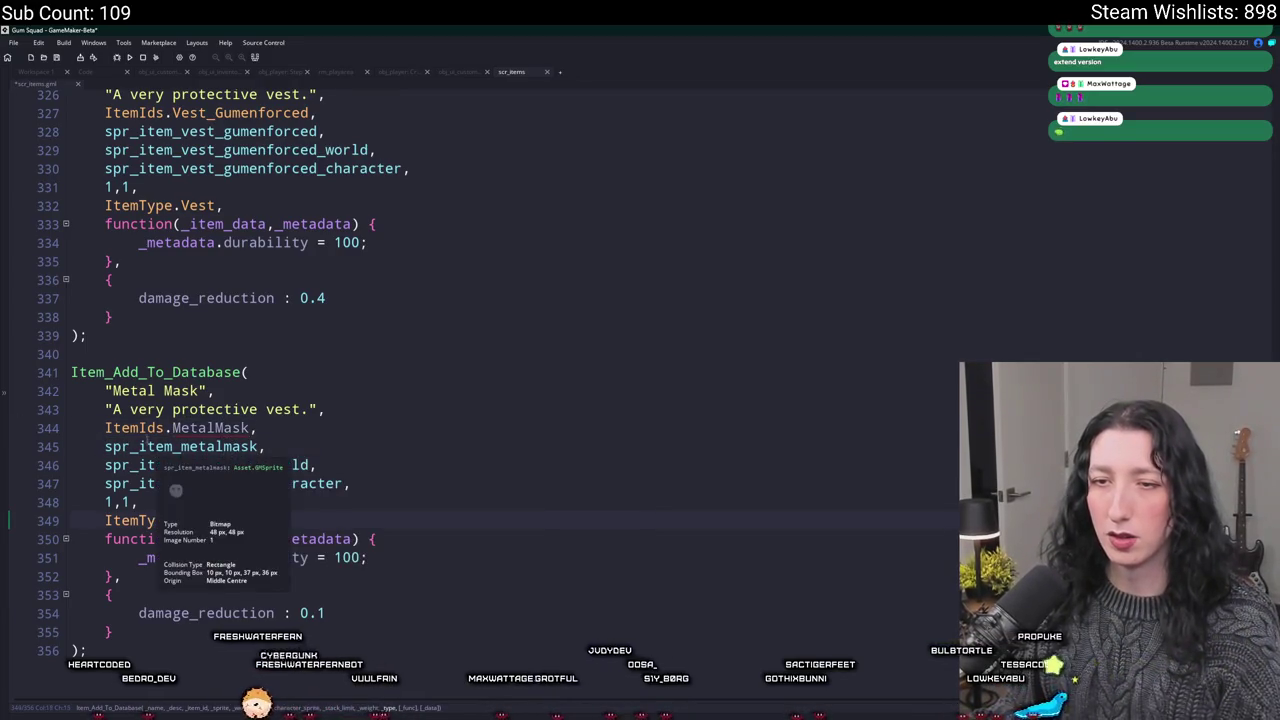
Replace the vest description with one about fewer bullet opportunities on your face
click(118, 409)
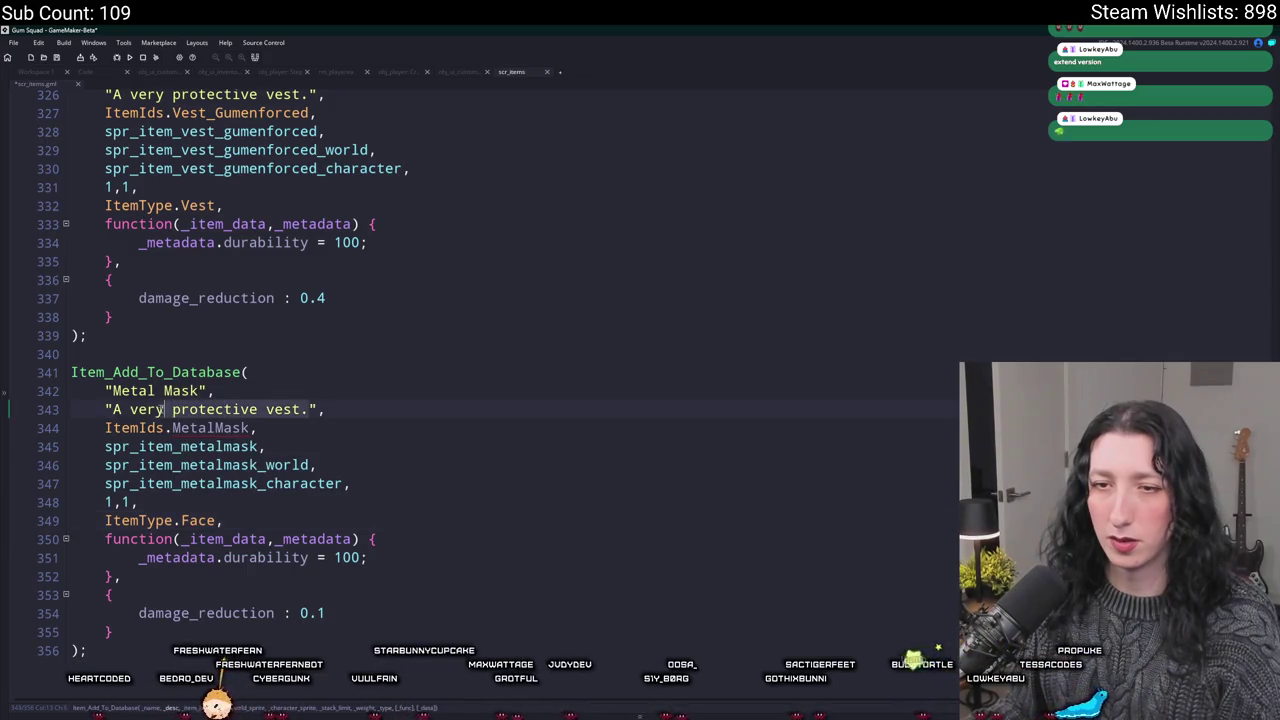
key(ctrl+Delete)
key(ctrl+Delete)
key(ctrl+Delete)
text(Reduces )
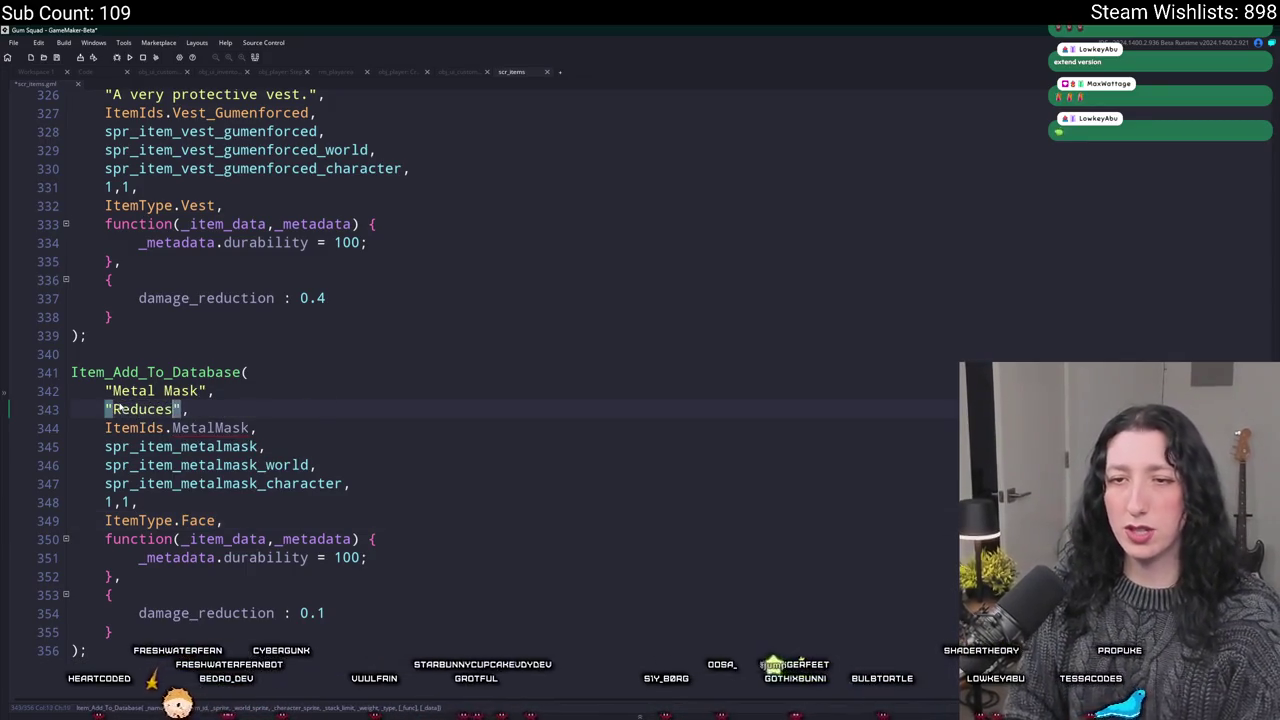
text(opport)
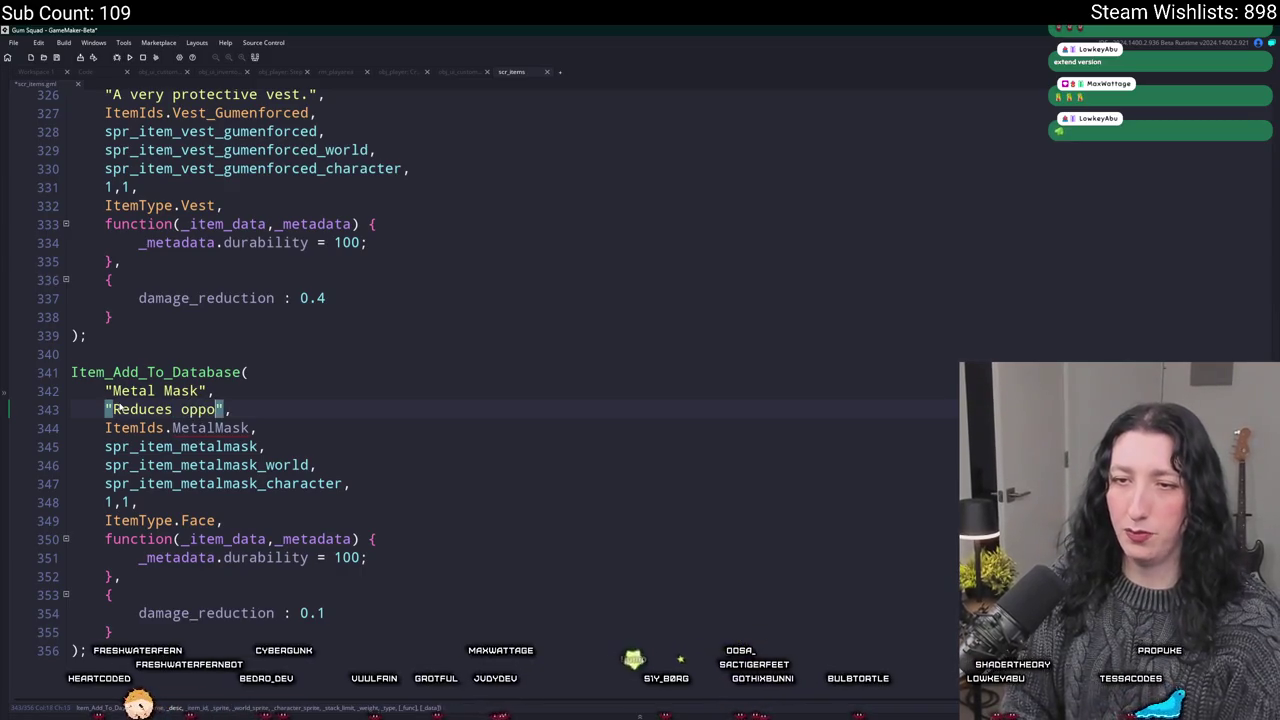
text(unities for bullest)
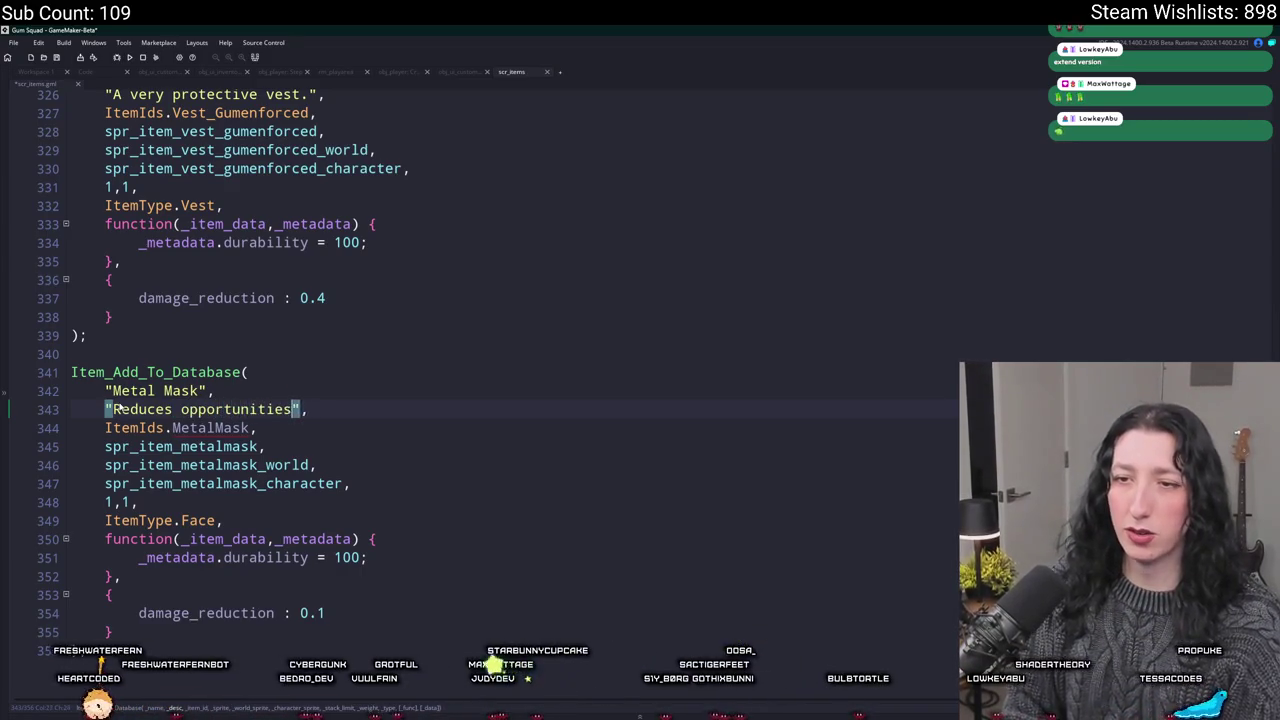
key(BackSpace)
key(BackSpace)
key(BackSpace)
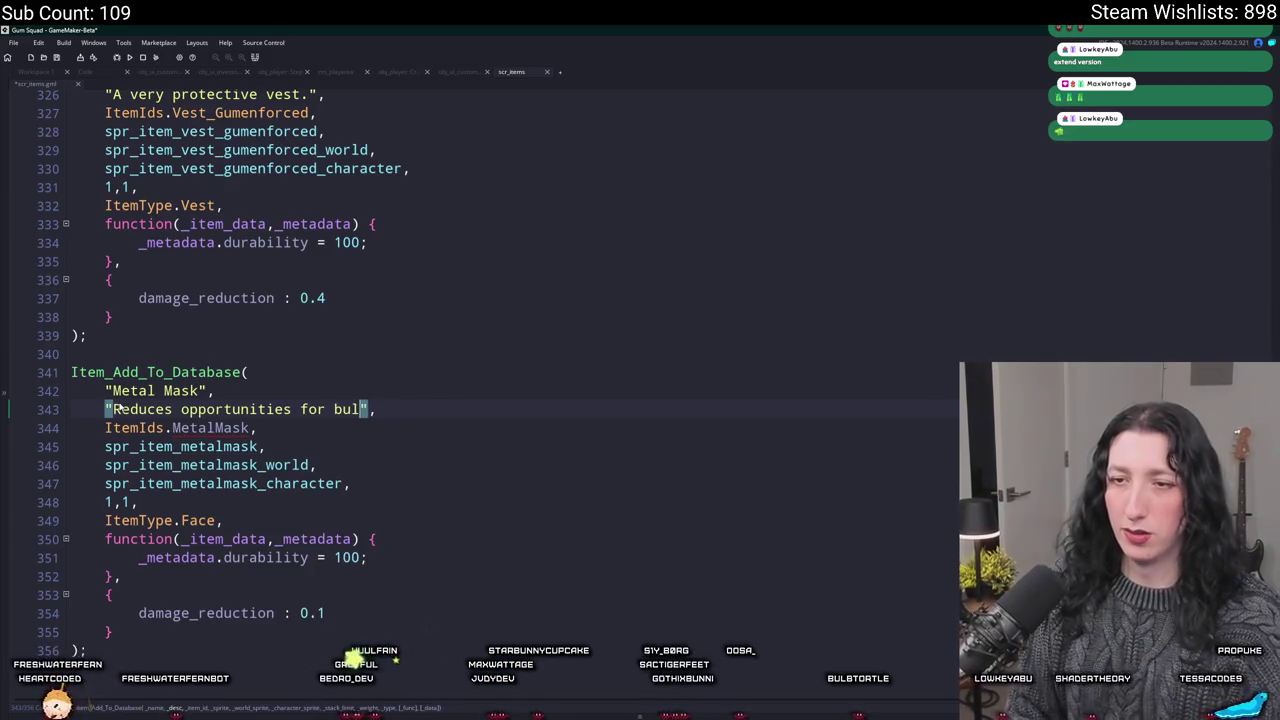
text(et on your facei)
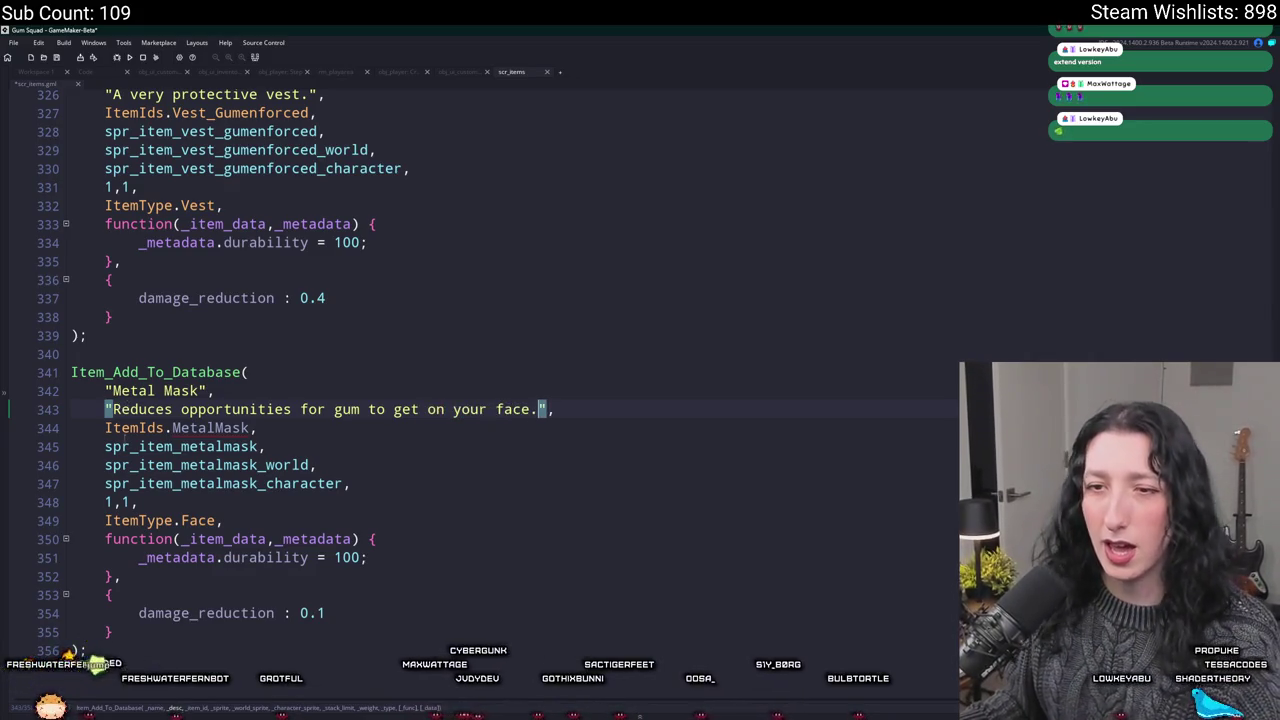
middle_click(140, 428)
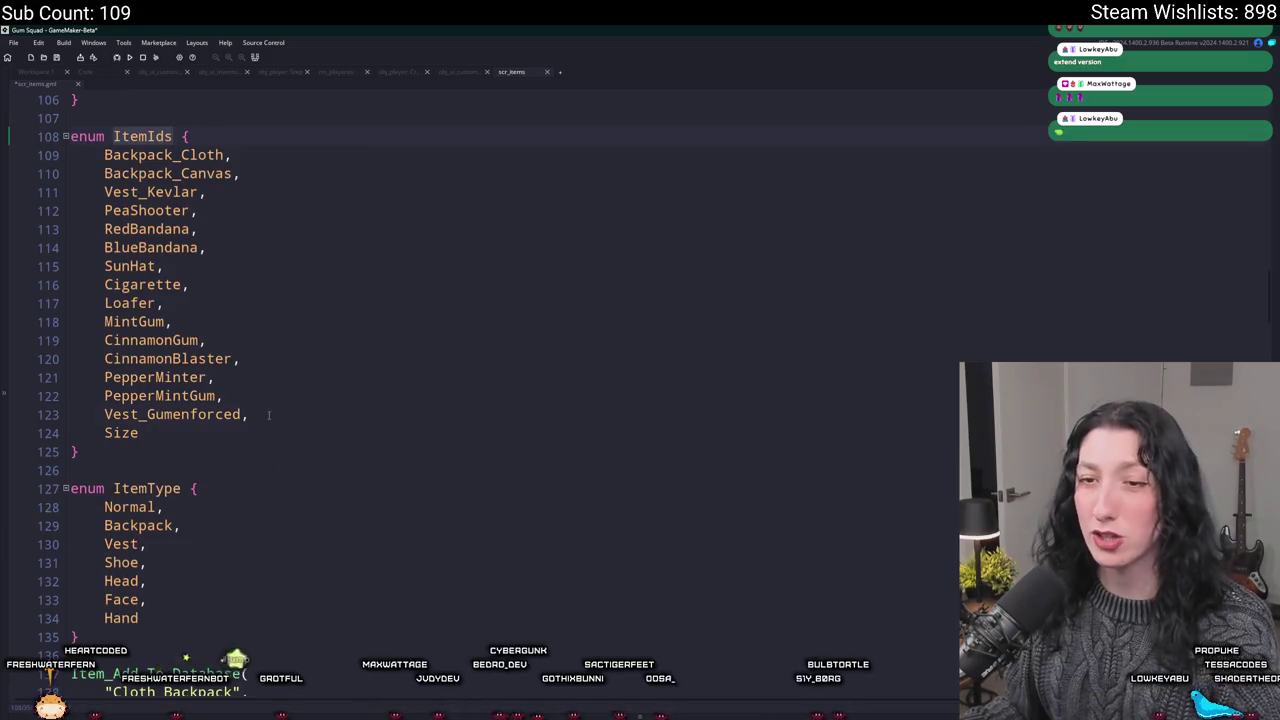
Add 'MetalMask,' after Vest_Gumenforced in the ItemIds enum and scroll back to the Metal Mask entry
key(shift+Home)
text(MetalMask,)
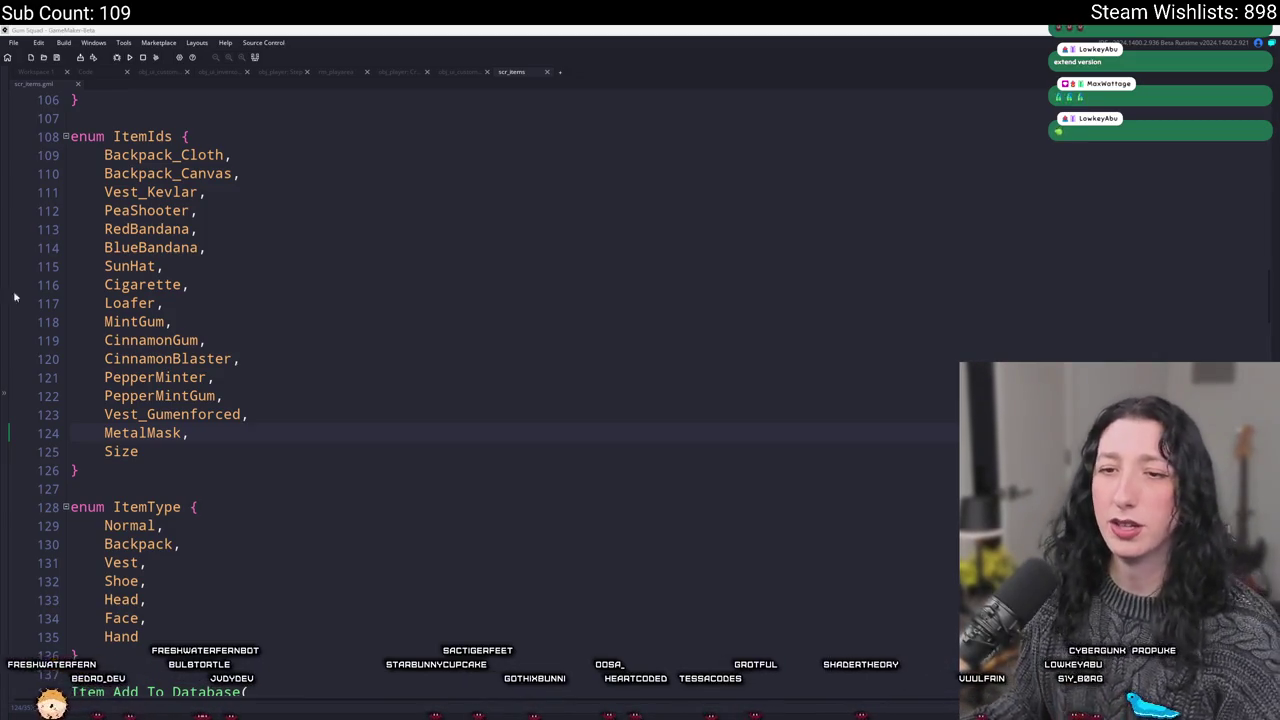
click(200, 284)
scroll(412, 246, down, 1)
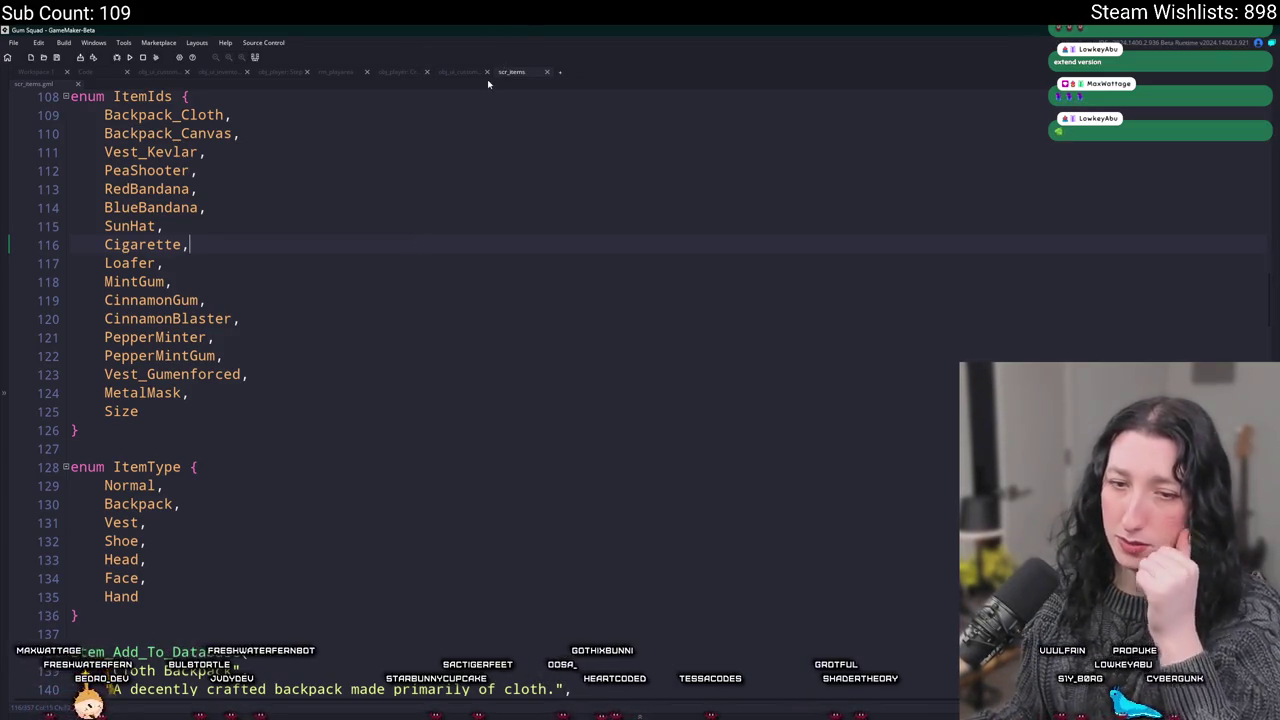
scroll(460, 400, down, 1)
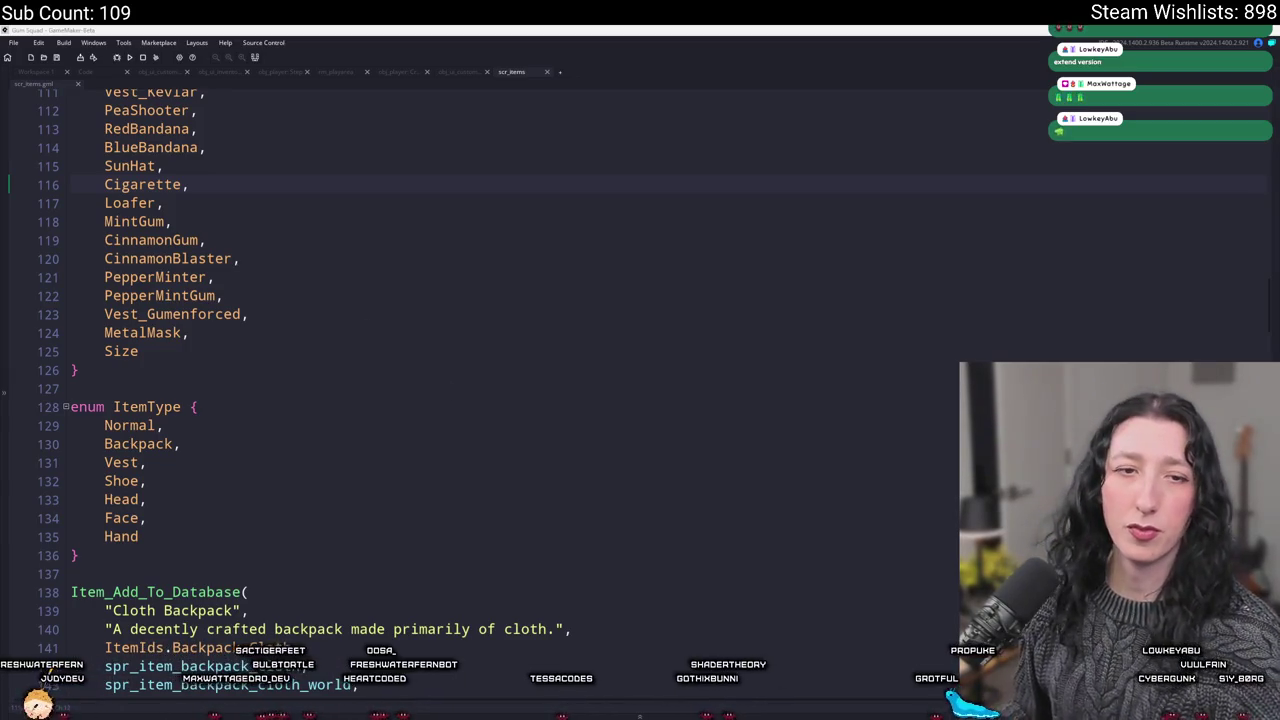
scroll(230, 430, down, 4)
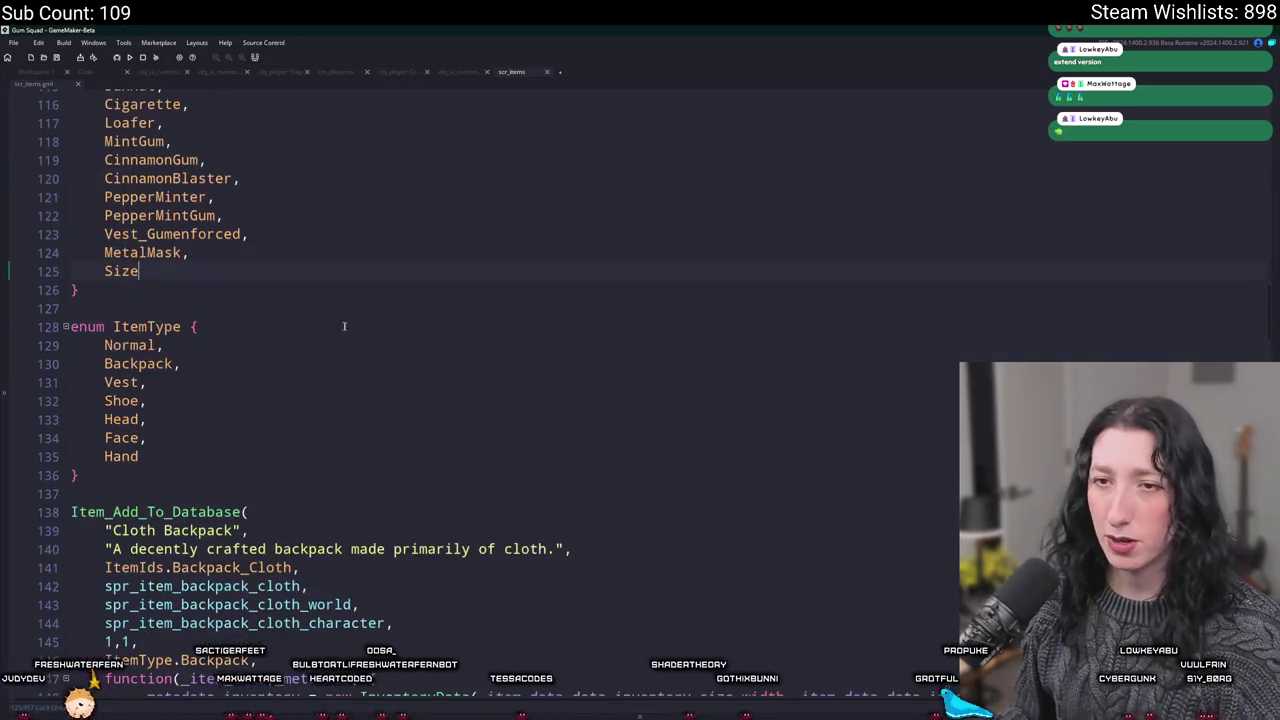
drag(230, 440, 88, 690)
click(315, 607)
double_click(225, 650)
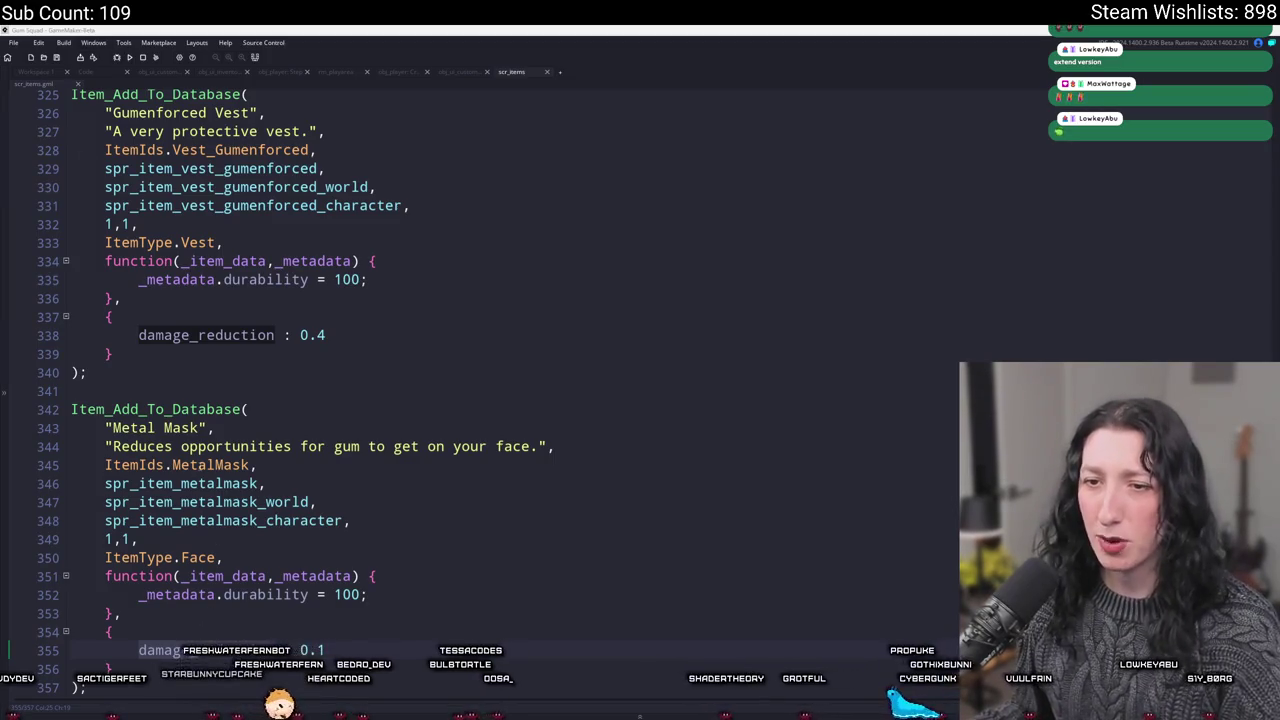
click(229, 424)
Open obj_player's Create code and inspect the starting-items list at its end
key(ctrl+t)
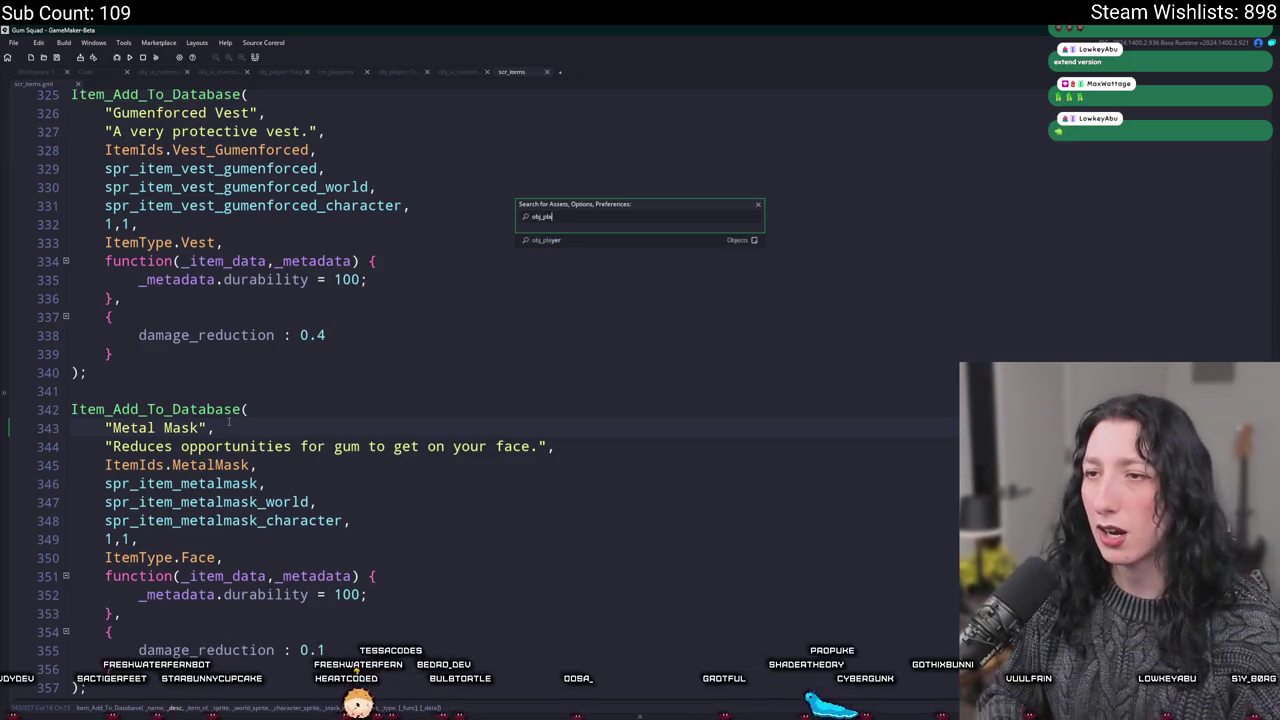
key(Return)
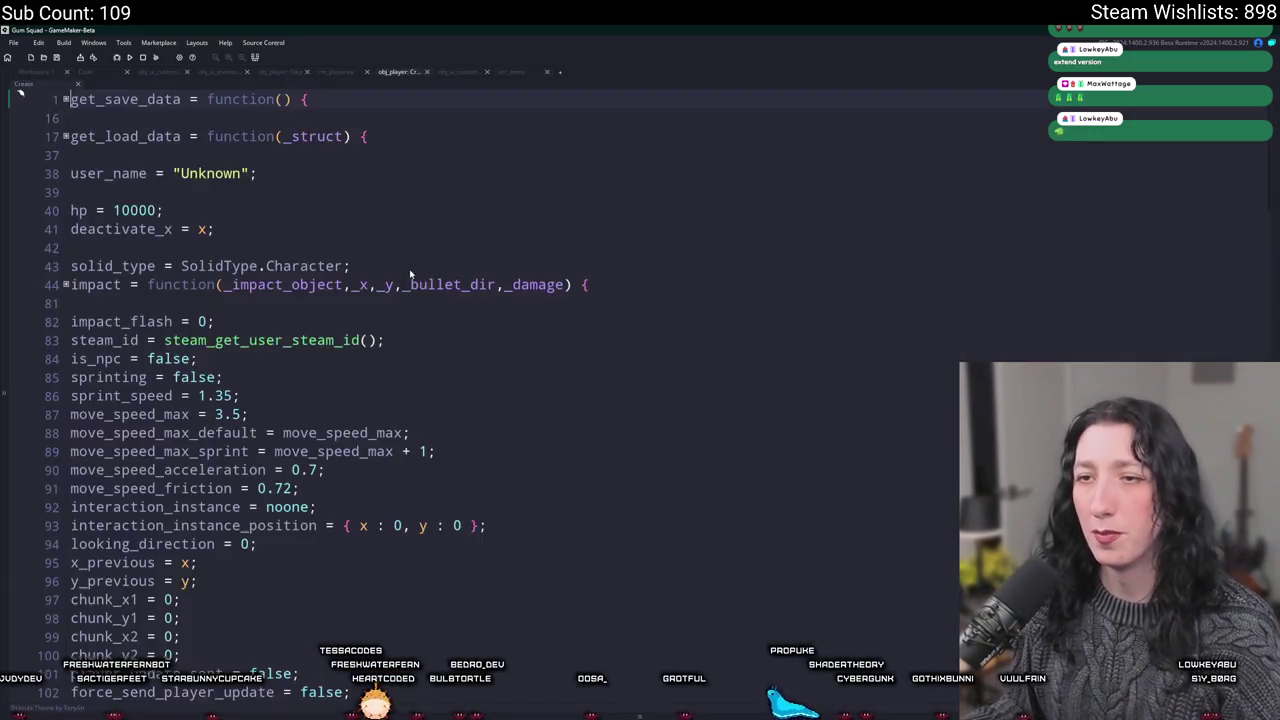
key(ctrl+End)
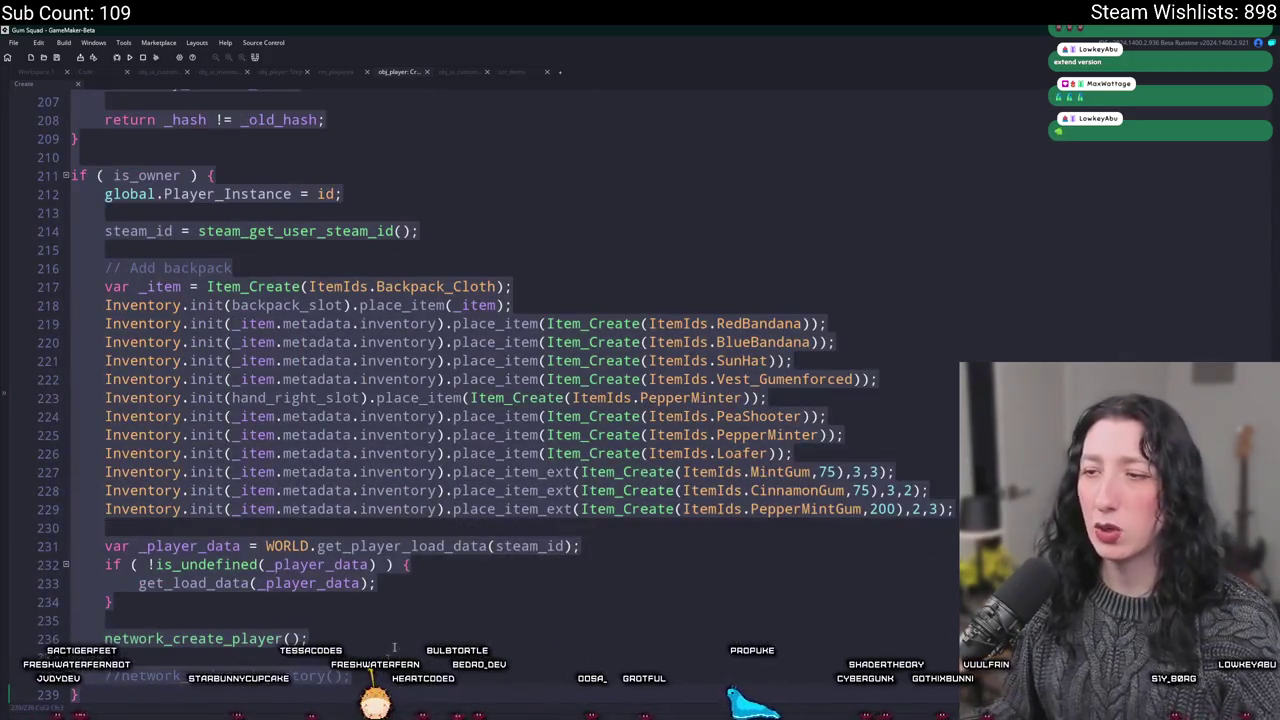
click(720, 416)
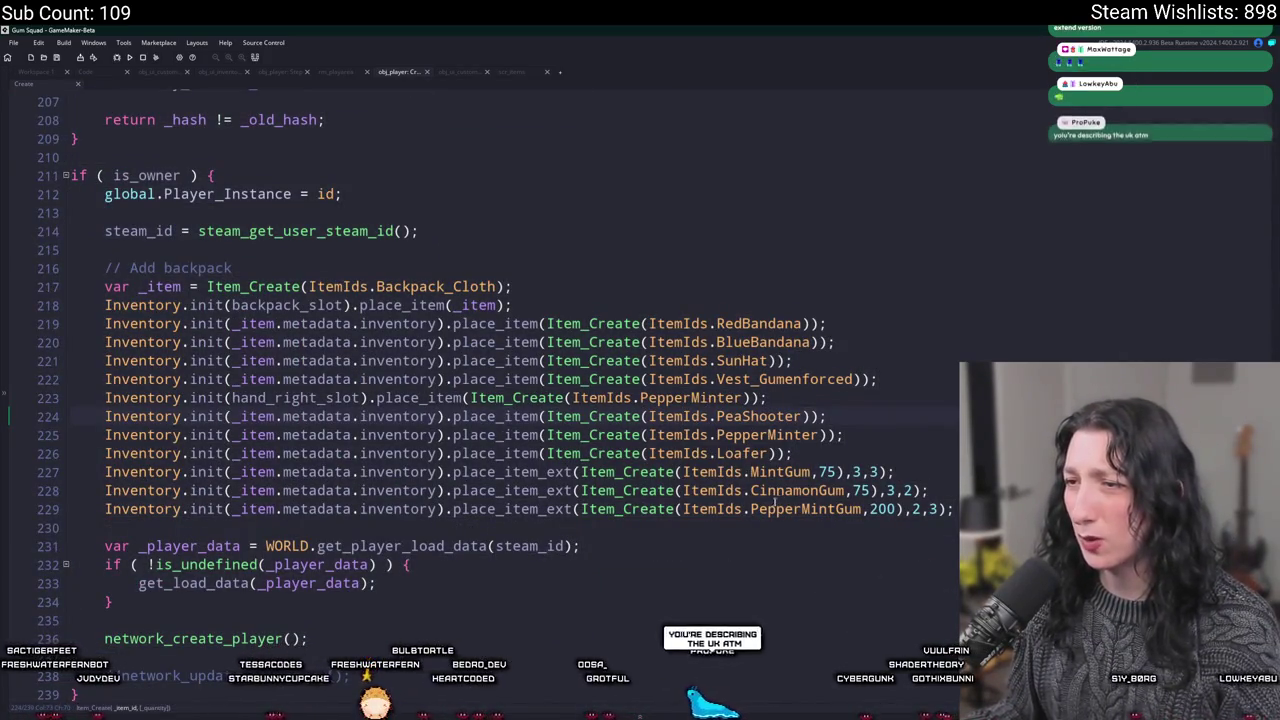
click(803, 379)
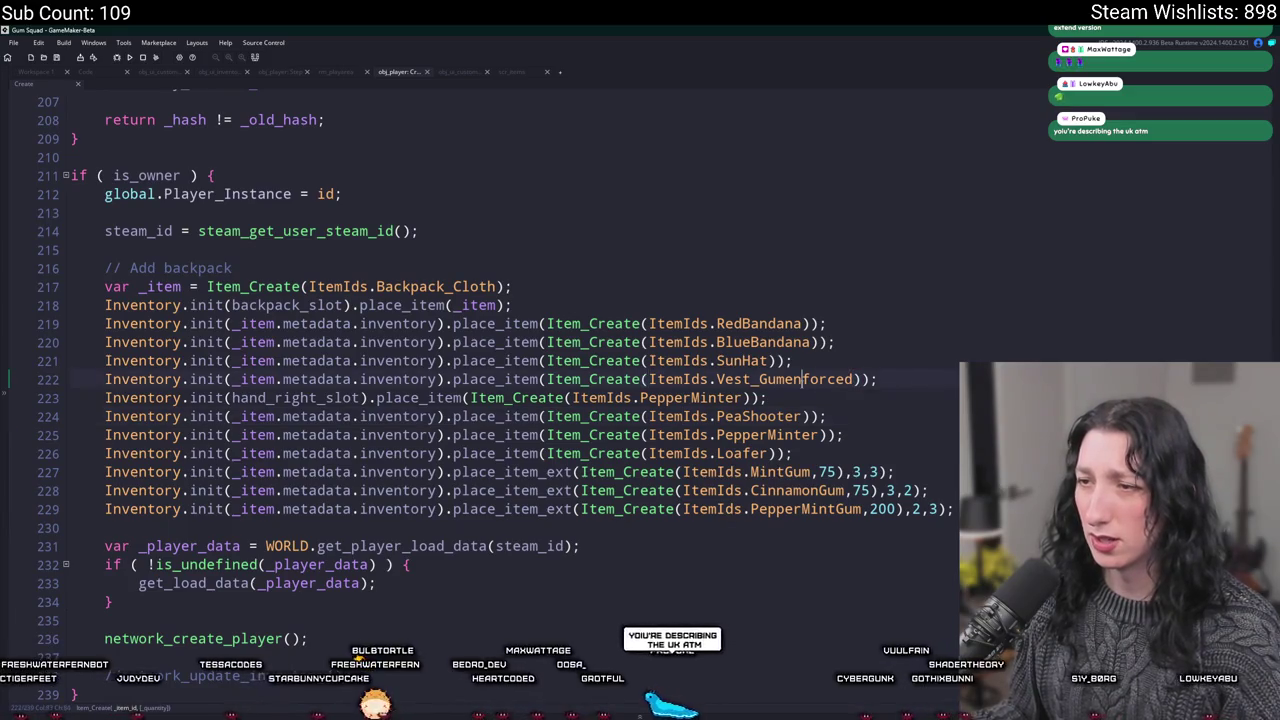
click(742, 397)
click(668, 397)
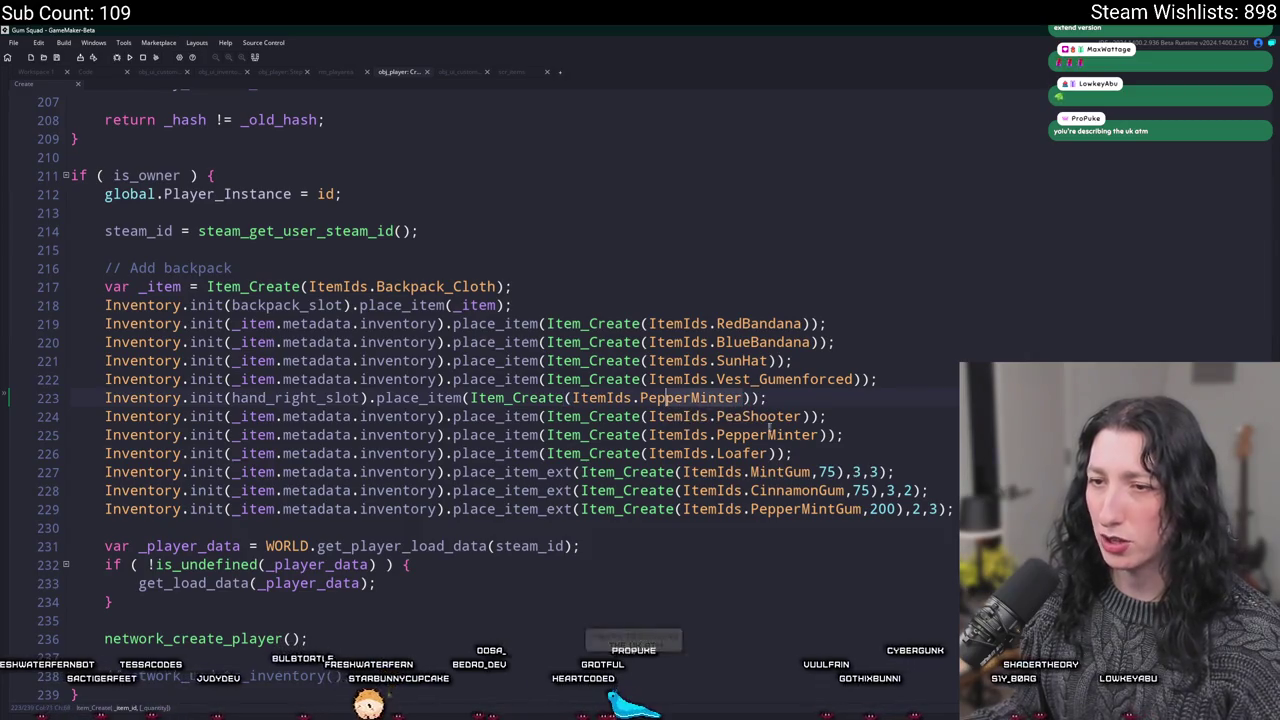
Replace the PepperMinter on line 225 with ItemIds.MetalMask and start an F5 build
click(650, 435)
text(ItemIds.MetalMask)
key(F5)
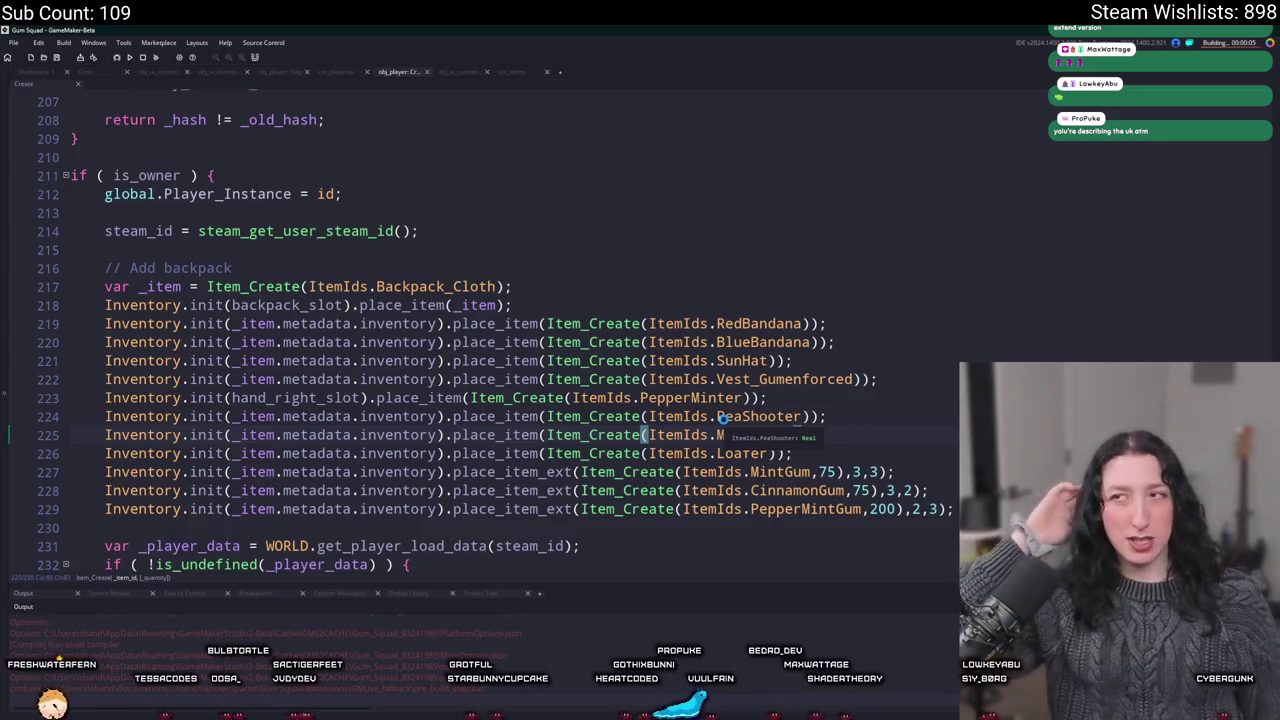
Finish typing ItemIds.MetalMask on line 225
text(etalMask)
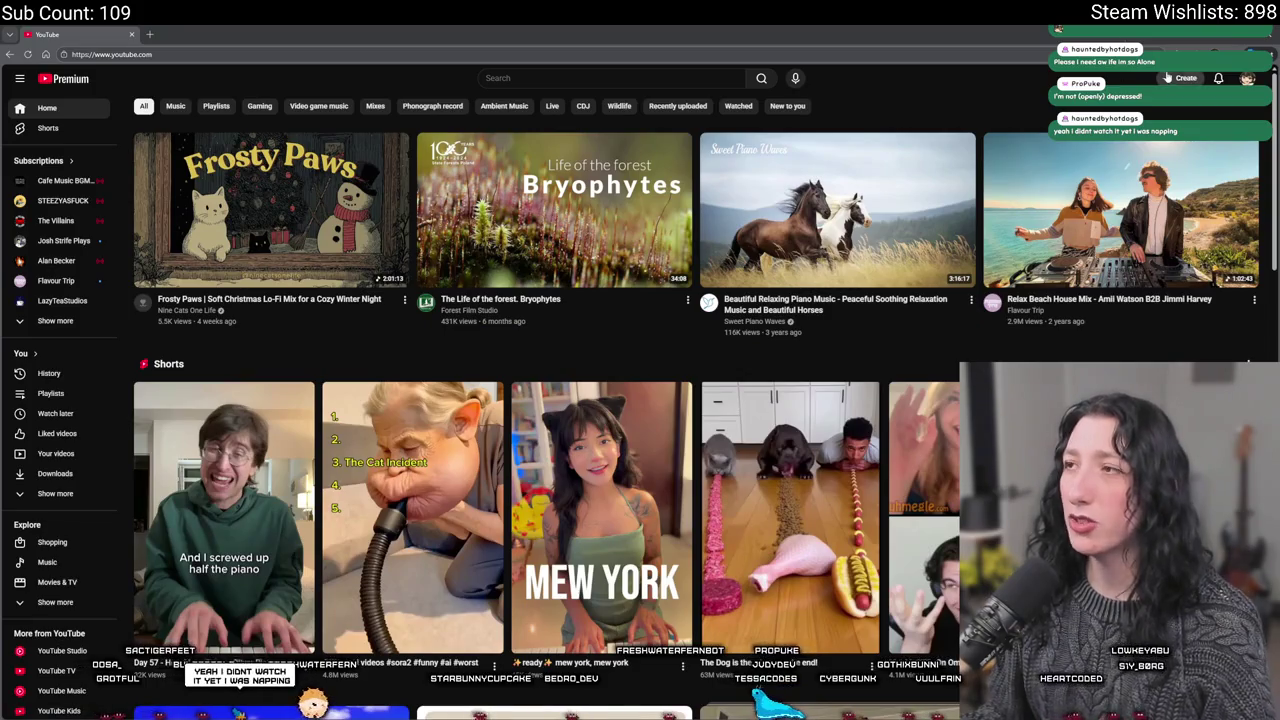
Open the 'Can 4 RANDOM Devs make a FARMING SIM?' video from a comment notification and pause it
click(1218, 78)
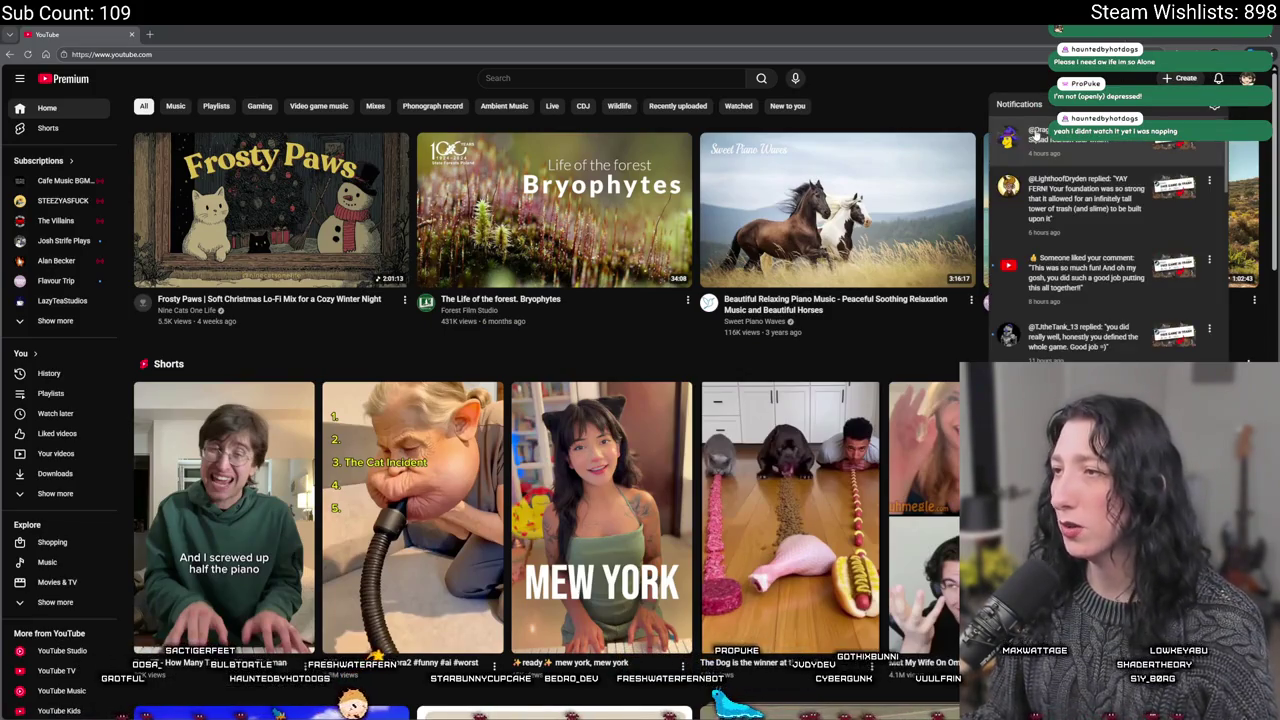
click(1036, 134)
click(1022, 132)
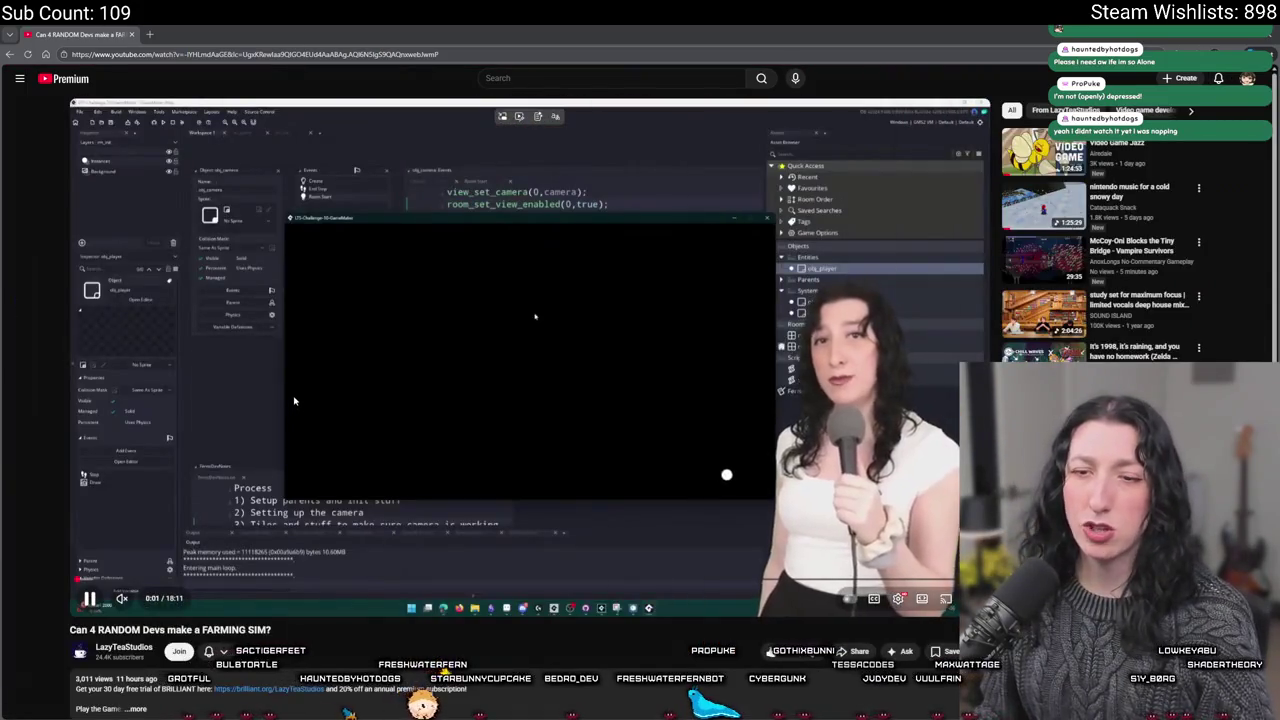
click(289, 418)
Scroll through the video's comments section
scroll(290, 420, down, 5)
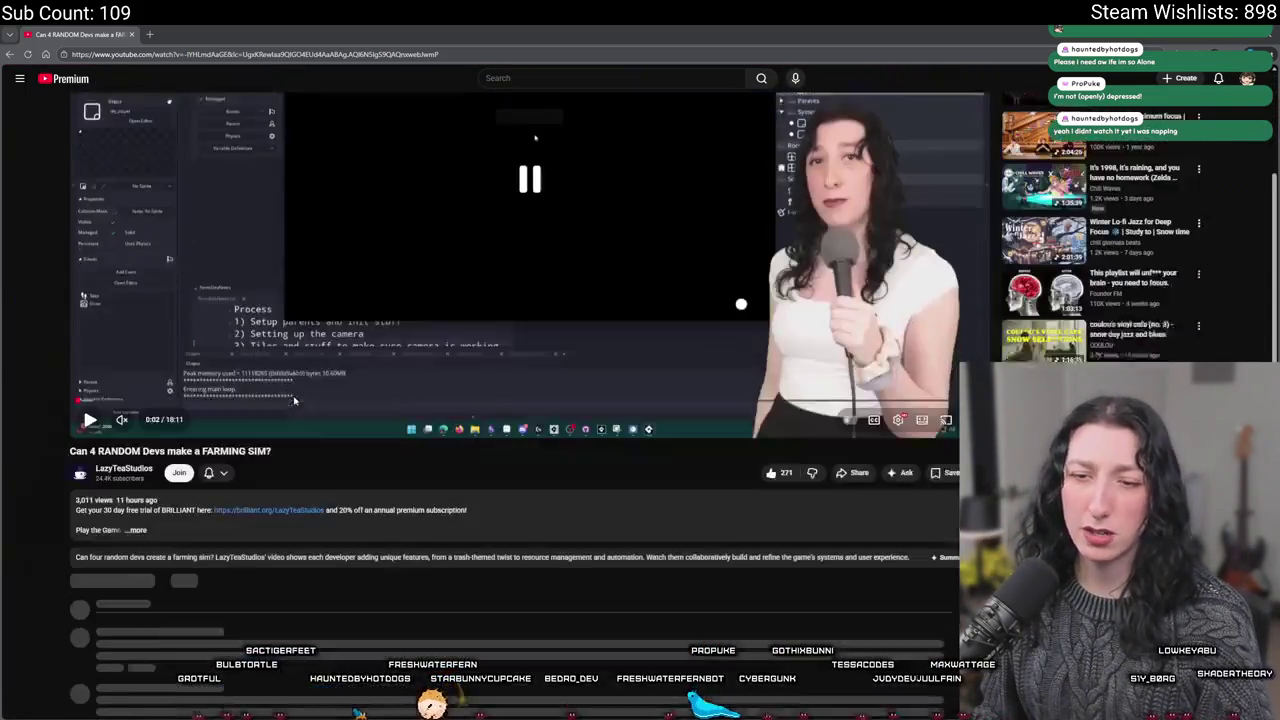
scroll(180, 465, down, 5)
scroll(180, 465, down, 3)
scroll(180, 465, up, 3)
scroll(297, 343, down, 4)
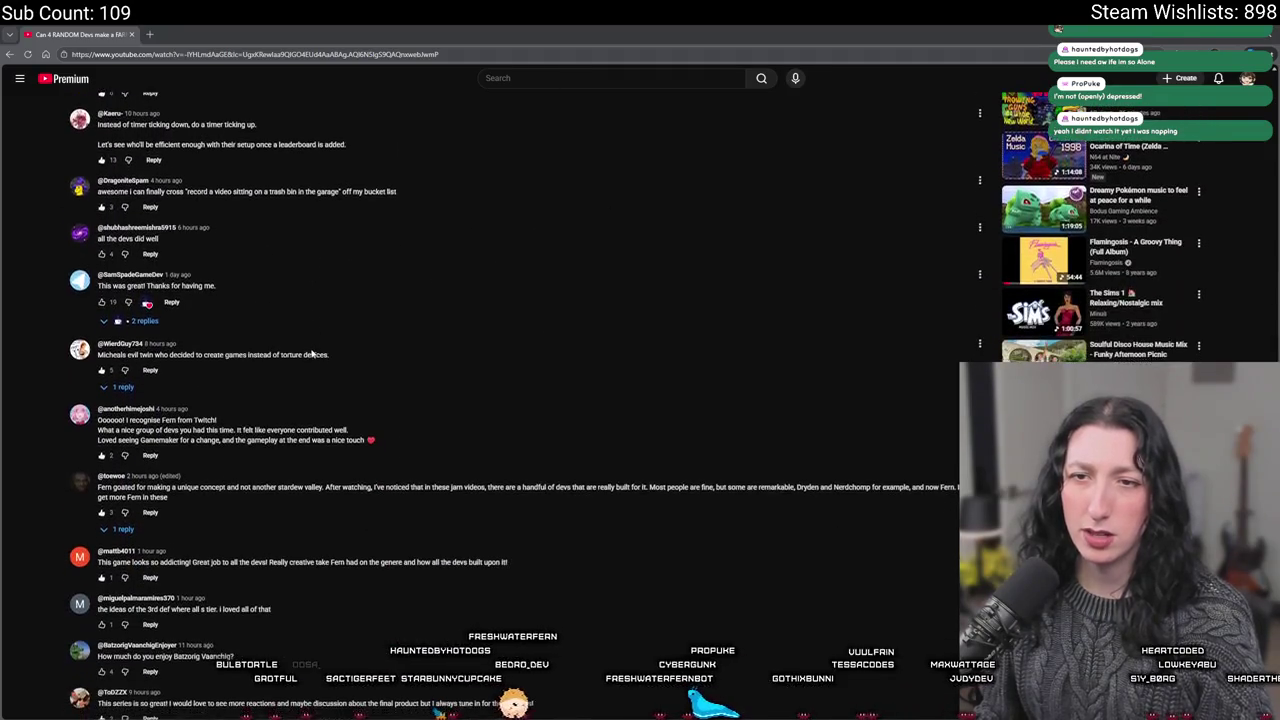
scroll(297, 343, down, 3)
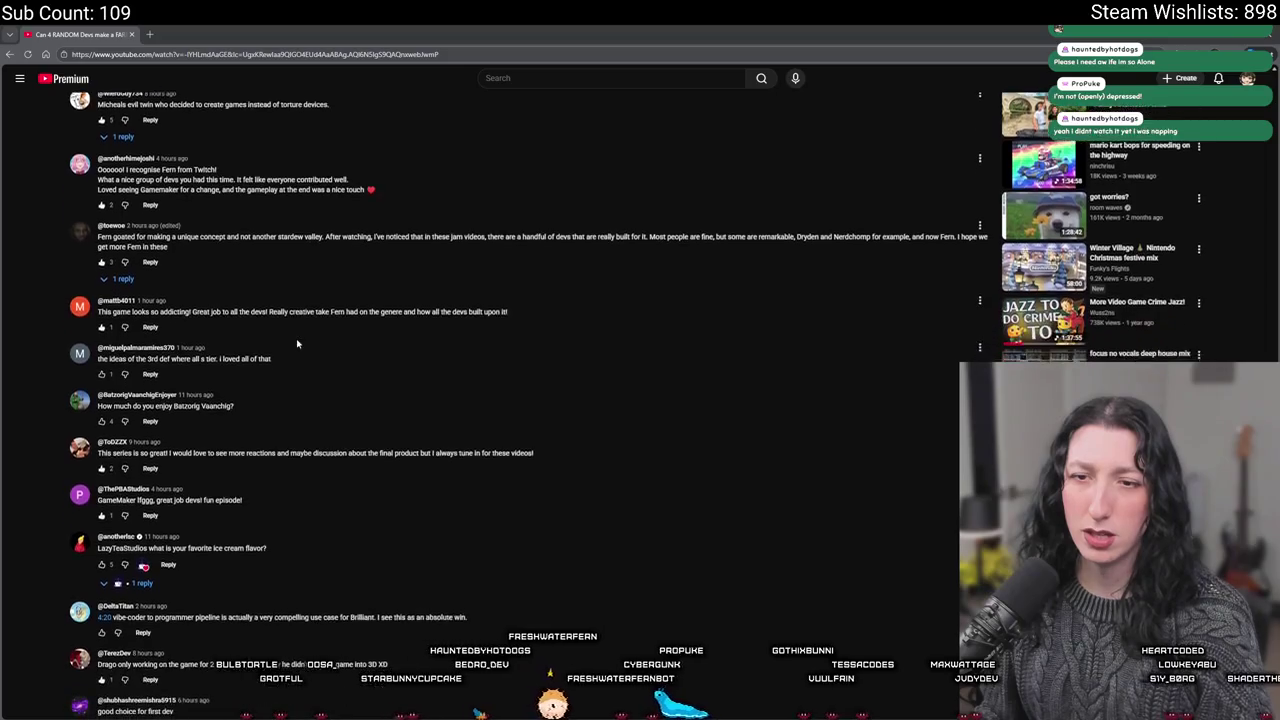
scroll(297, 343, down, 1)
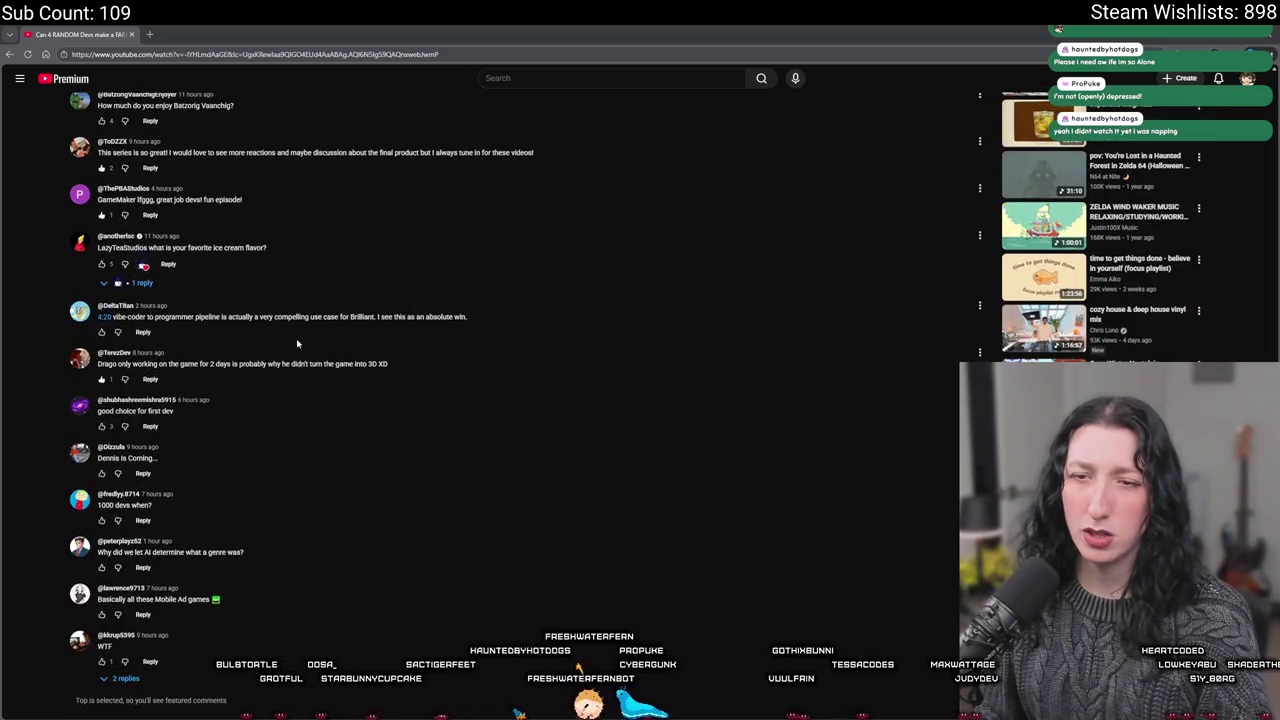
scroll(297, 343, down, 10)
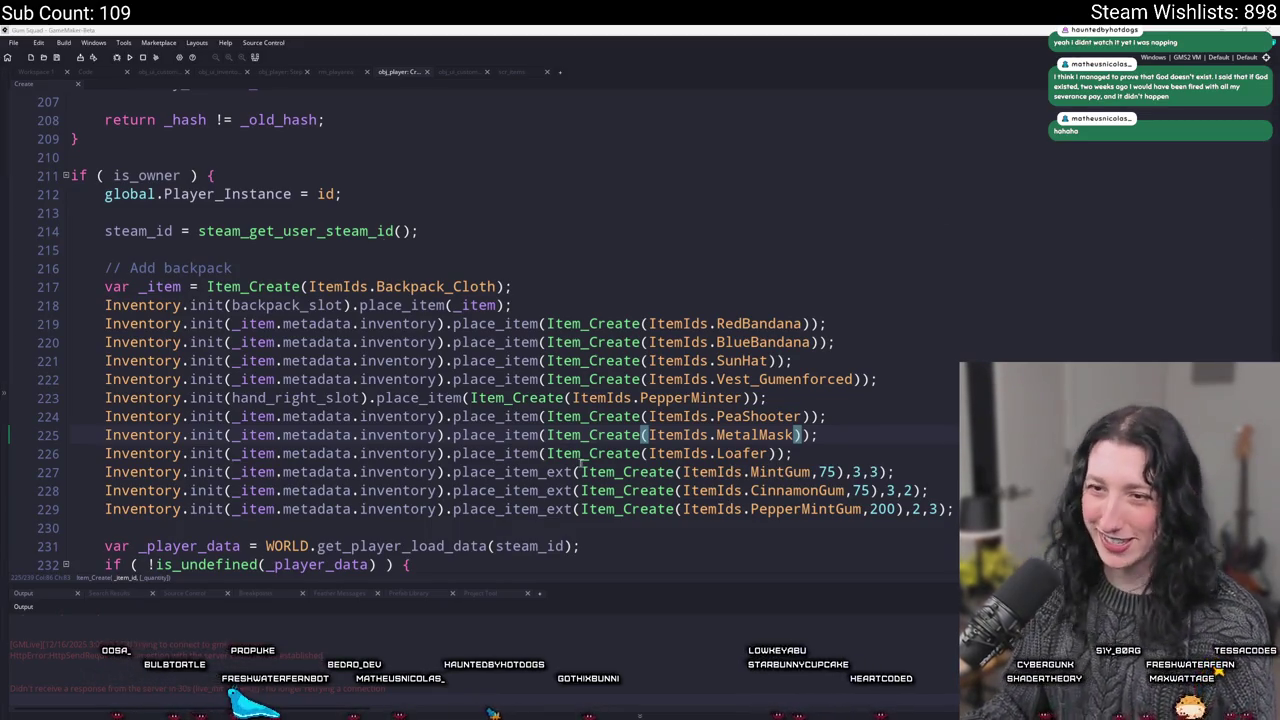
Open obj_player's Create event and expand the collapsed impact function
scroll(860, 350, down, 2)
click(847, 355)
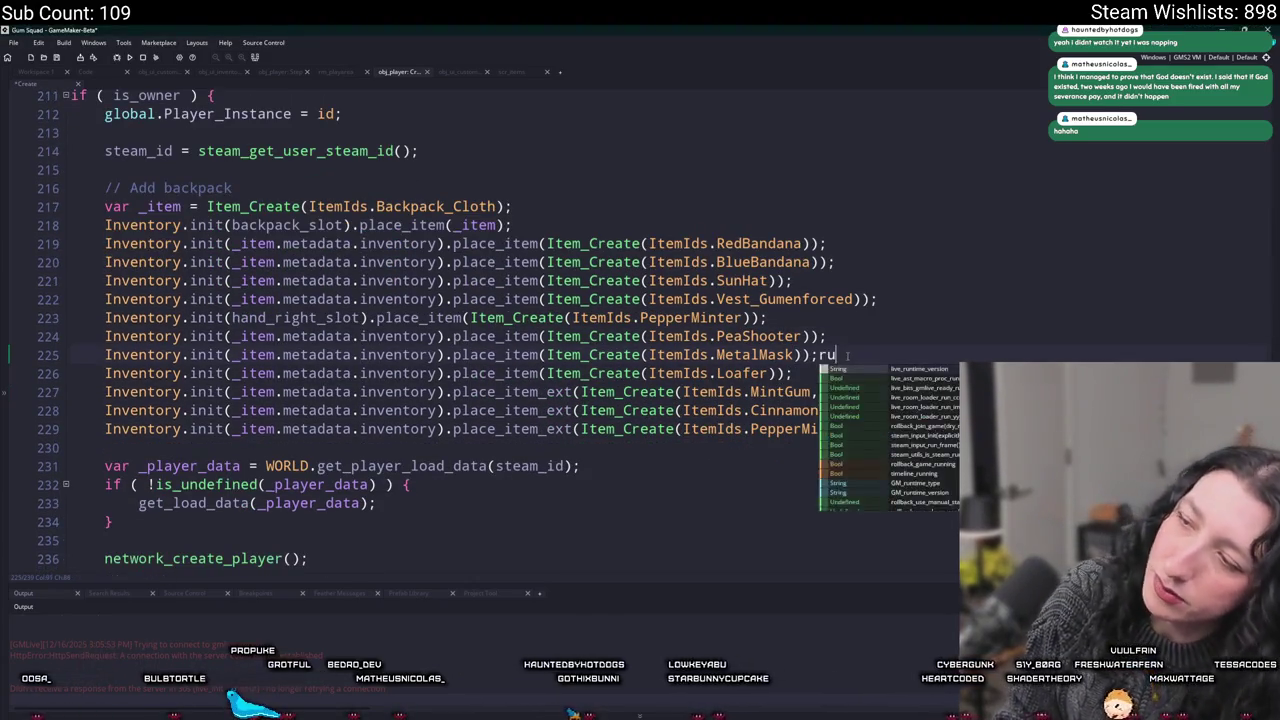
scroll(847, 356, down, 2)
key(ctrl+t)
text(obj_pla)
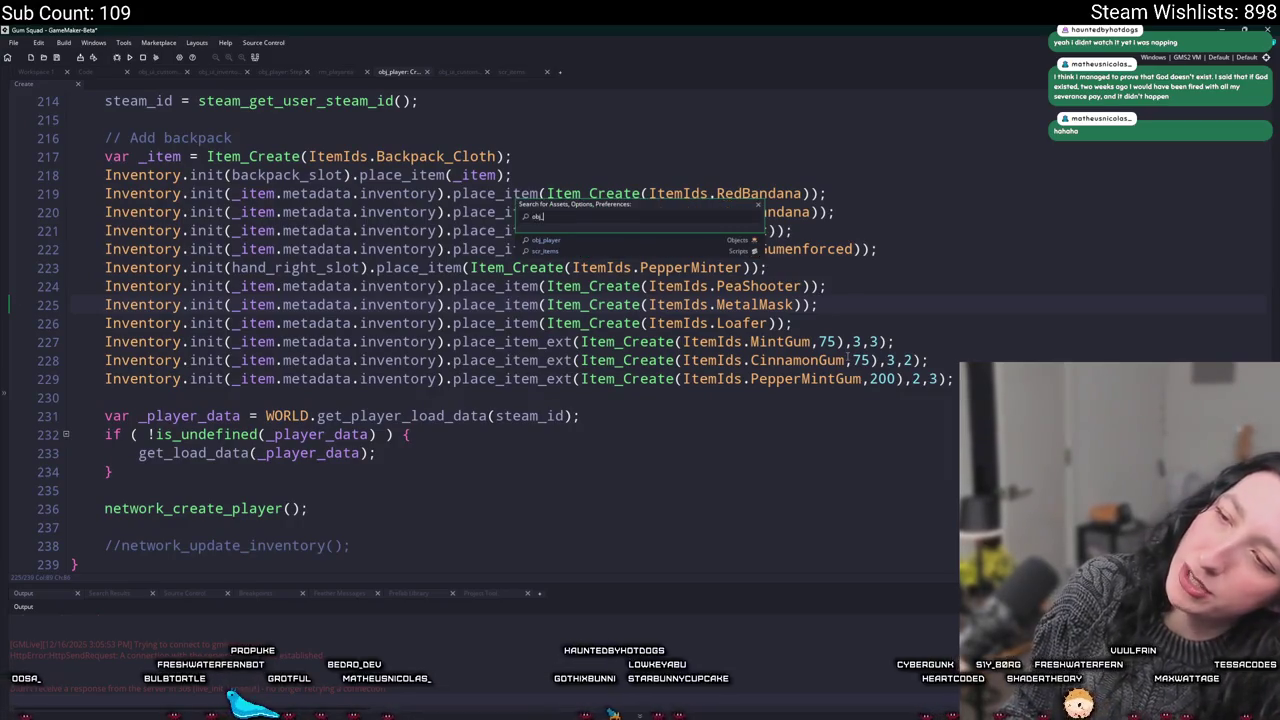
key(Return)
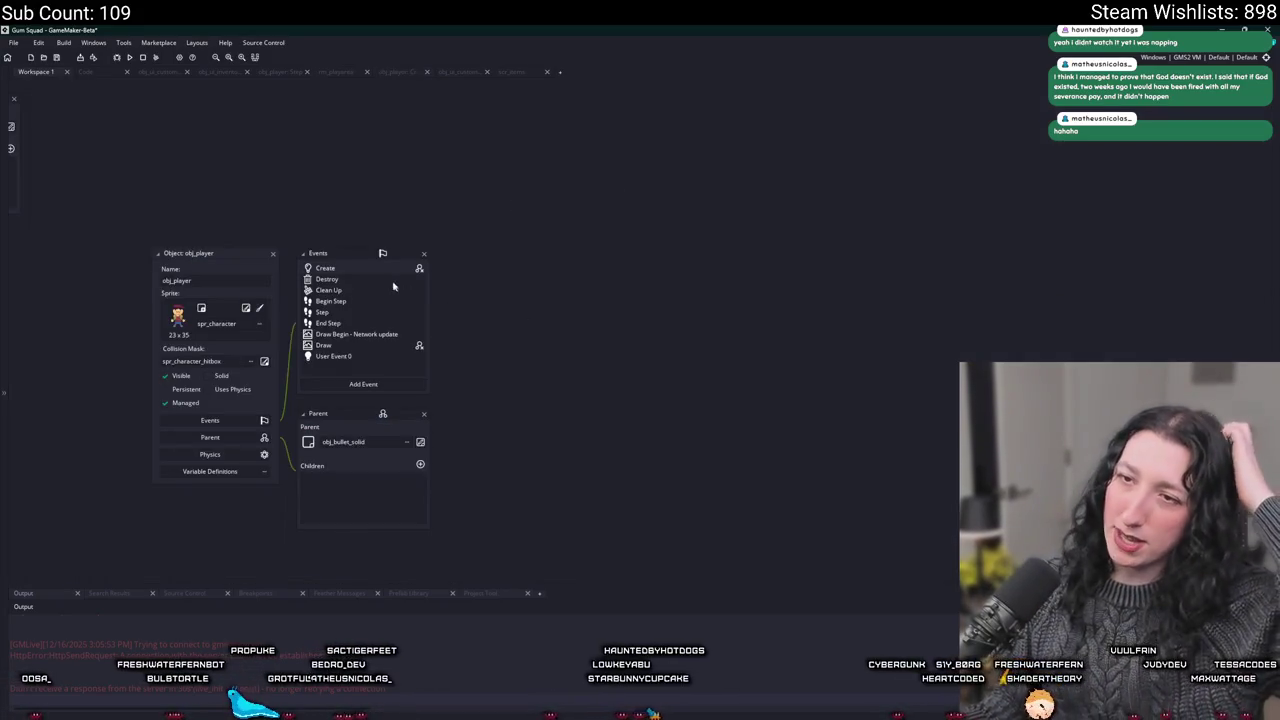
double_click(382, 268)
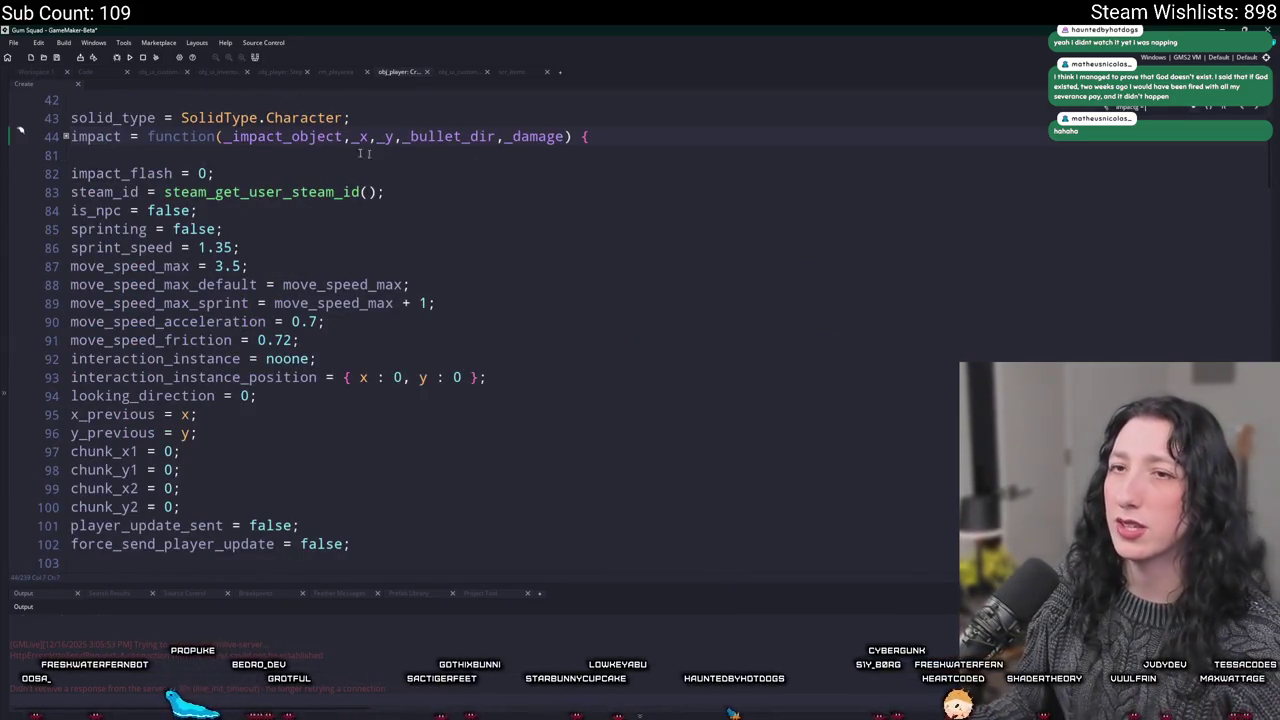
click(65, 136)
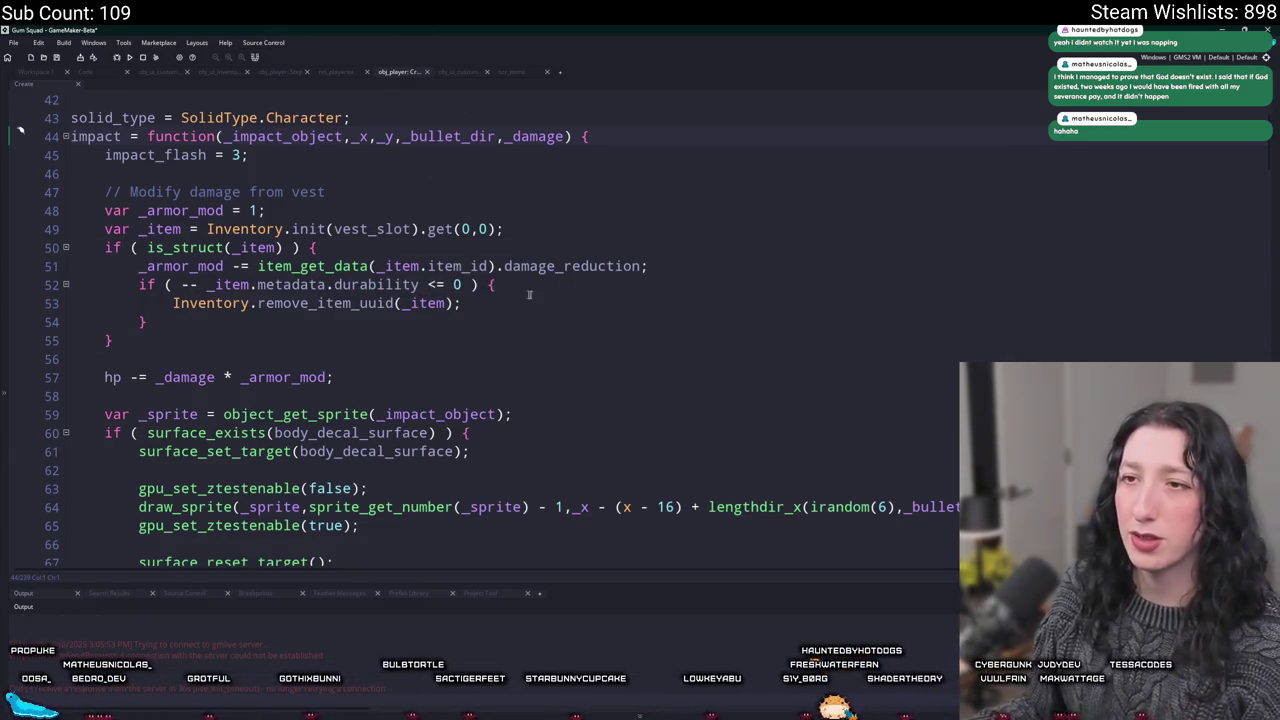
Duplicate the vest damage-reduction block, head it with '// Check other gear', and point it at face_slot
click(638, 266)
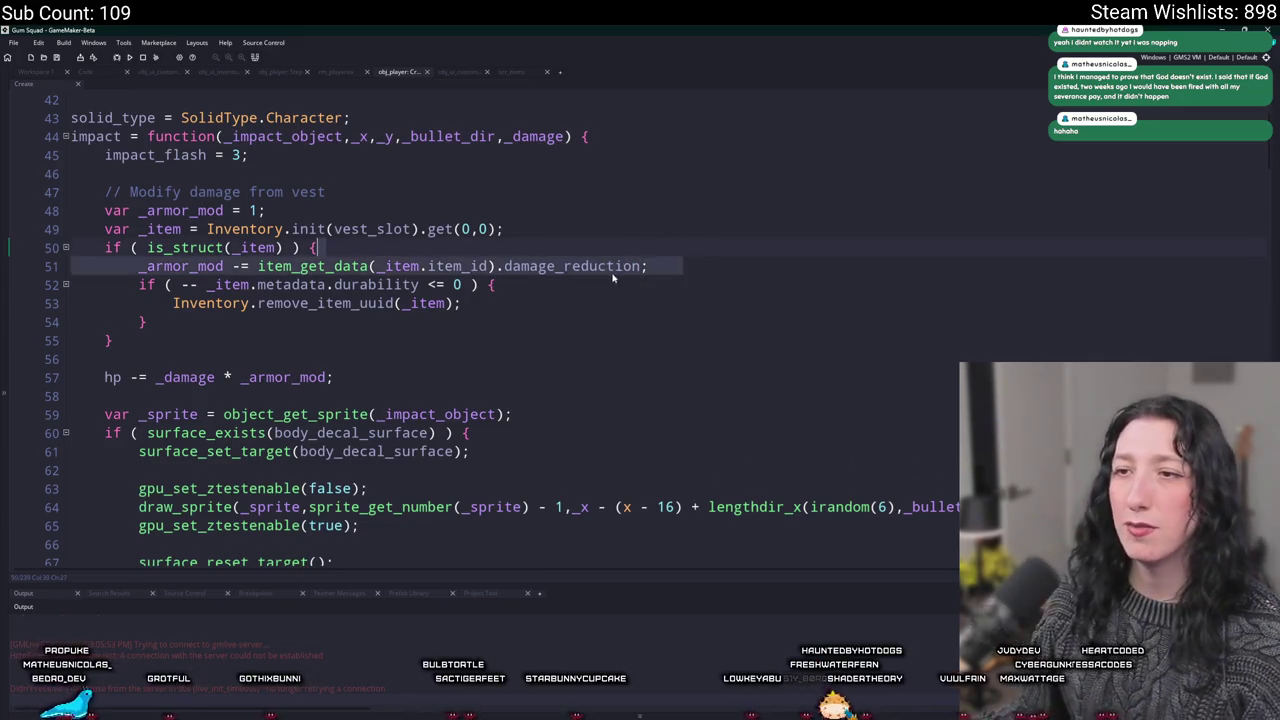
click(141, 266)
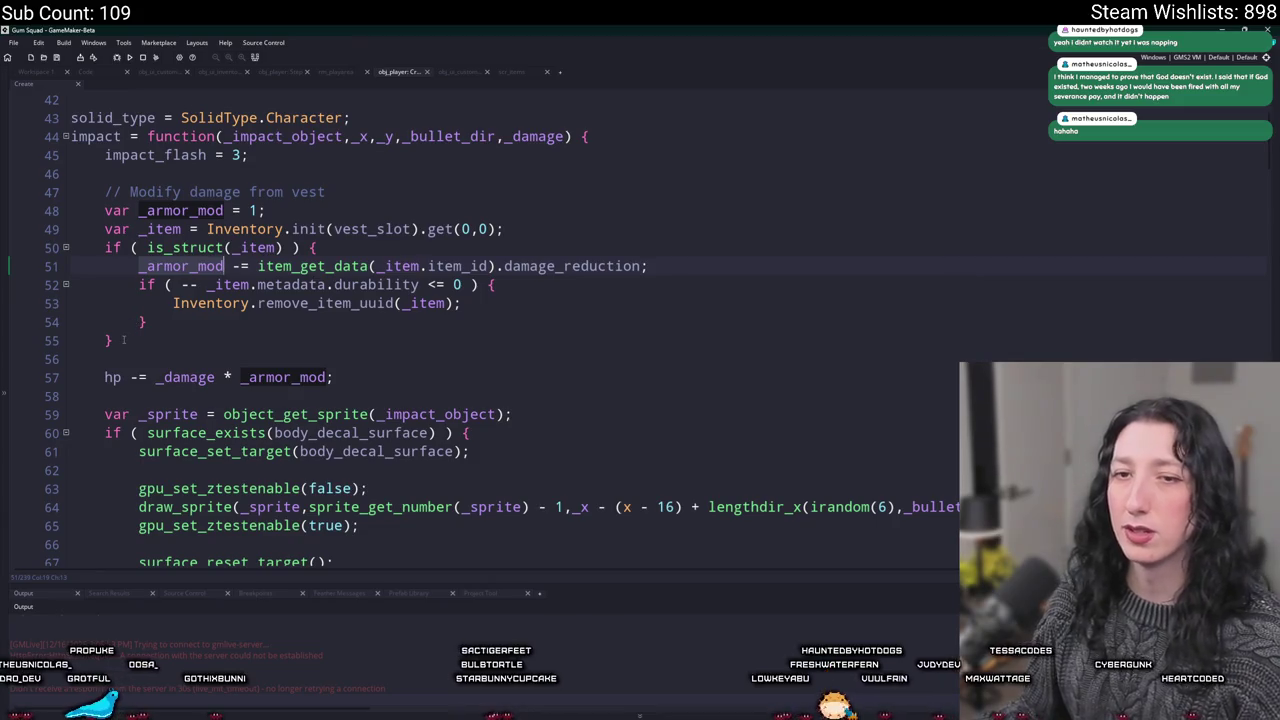
drag(123, 340, 104, 228)
key(ctrl+d)
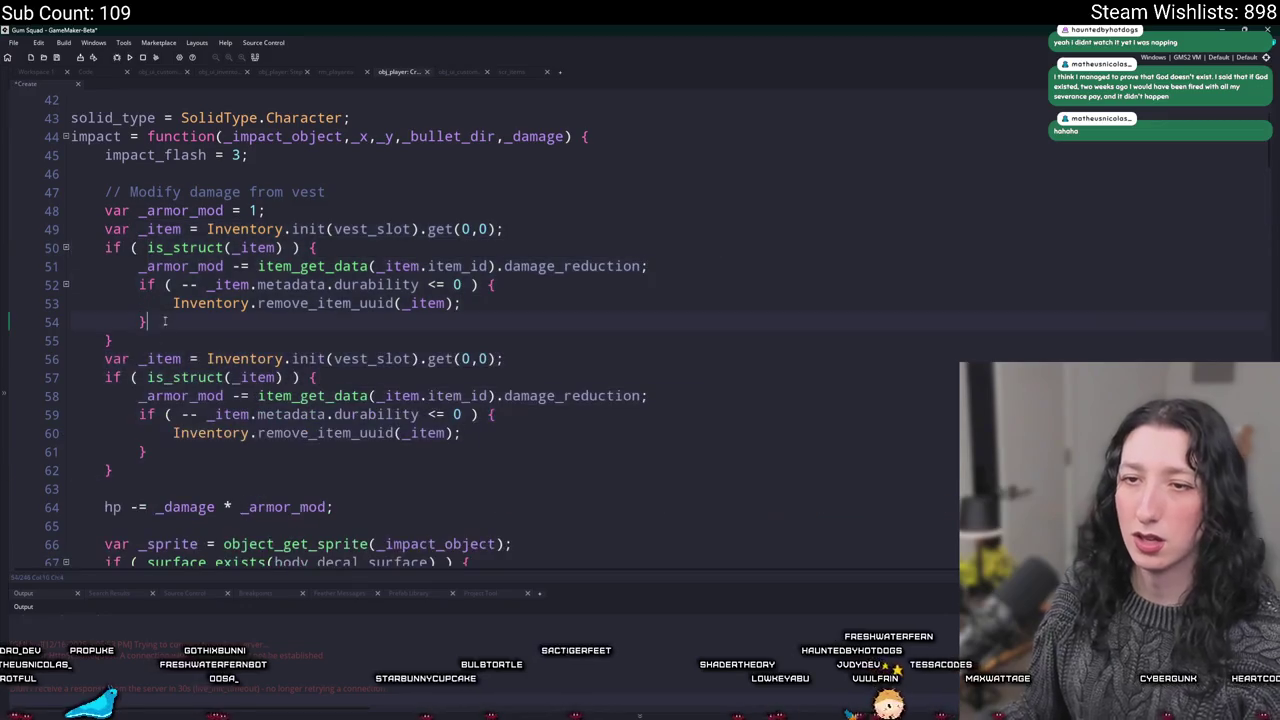
click(139, 360)
key(BackSpace)
key(BackSpace)
key(BackSpace)
key(Return)
key(Return)
key(Up)
text(//)
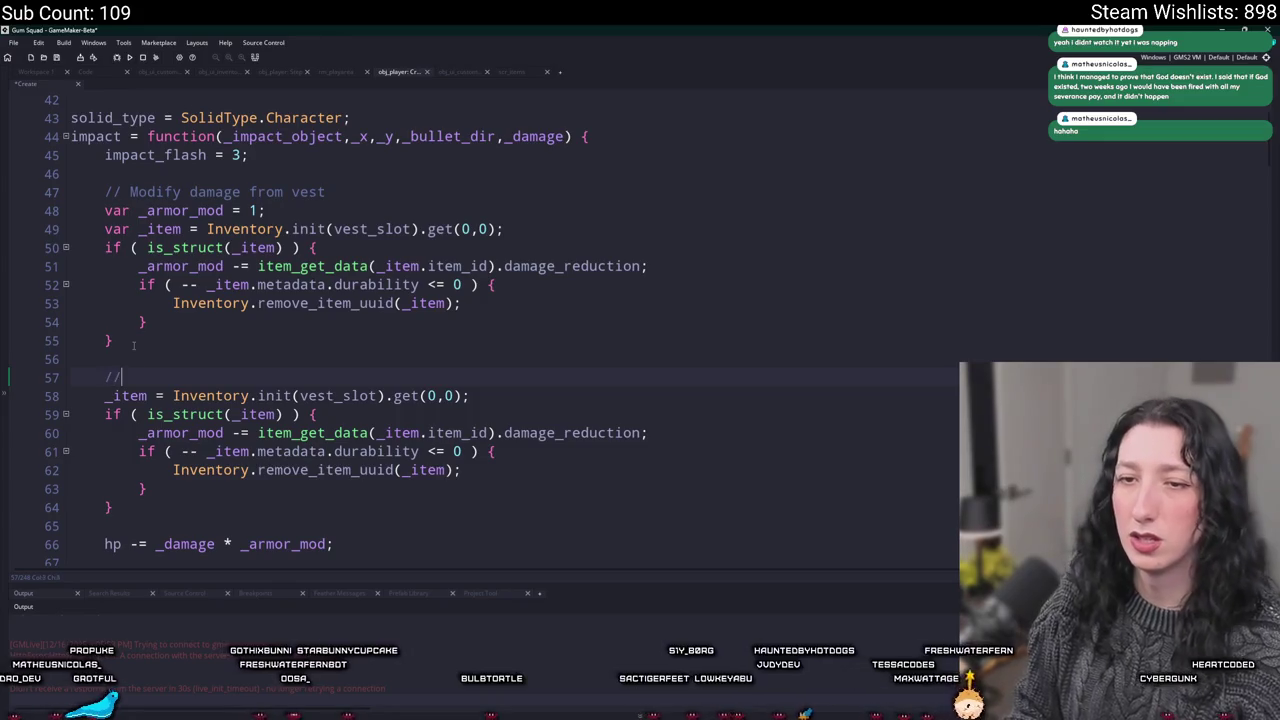
text( Chec)
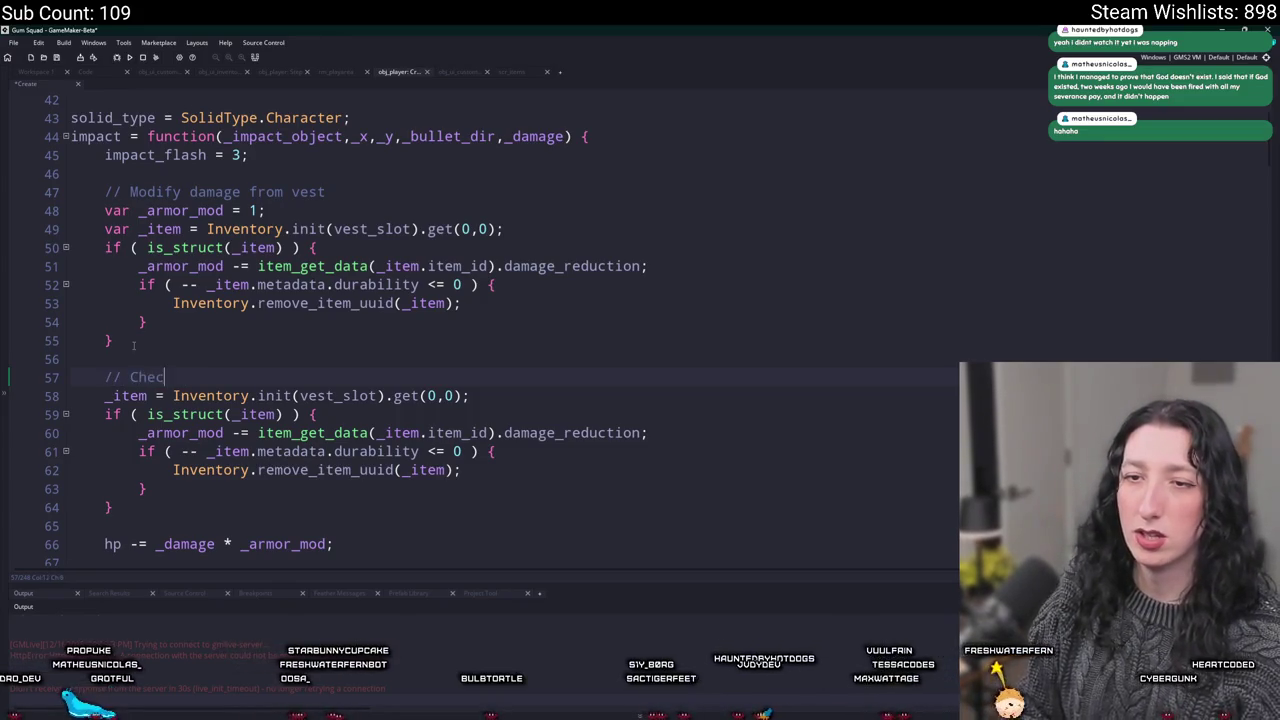
text(k other gear)
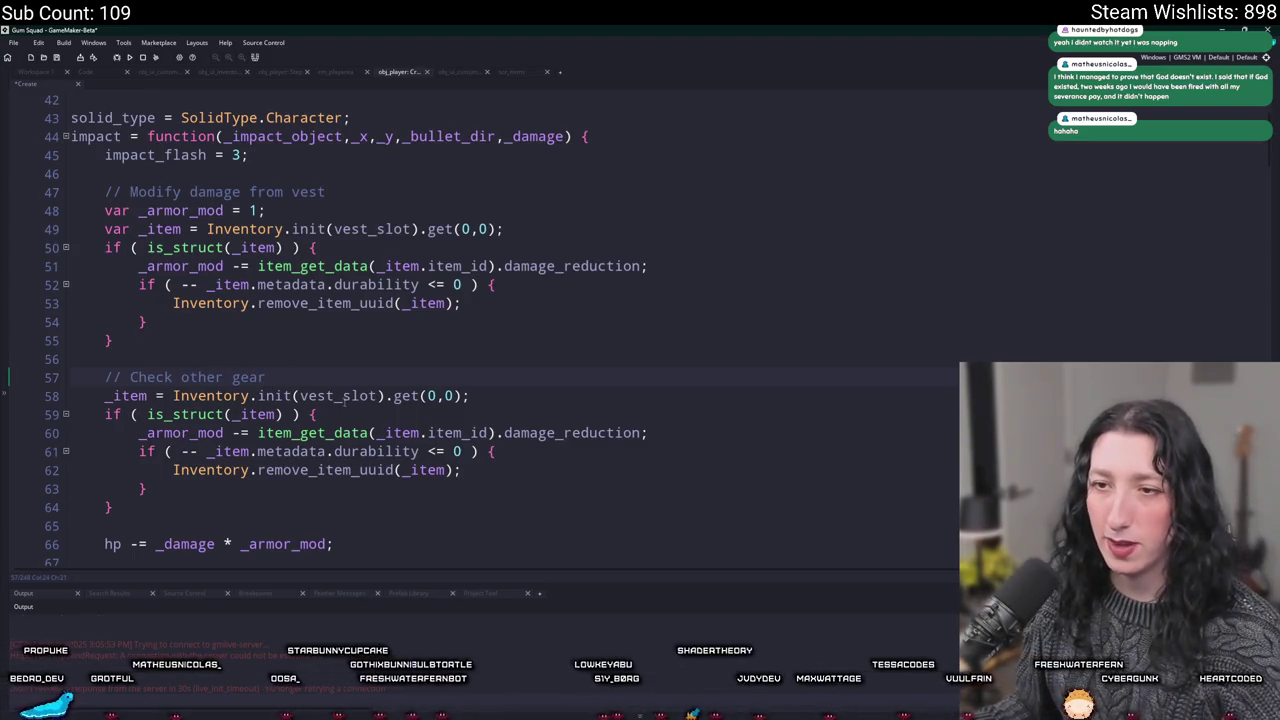
text(face)
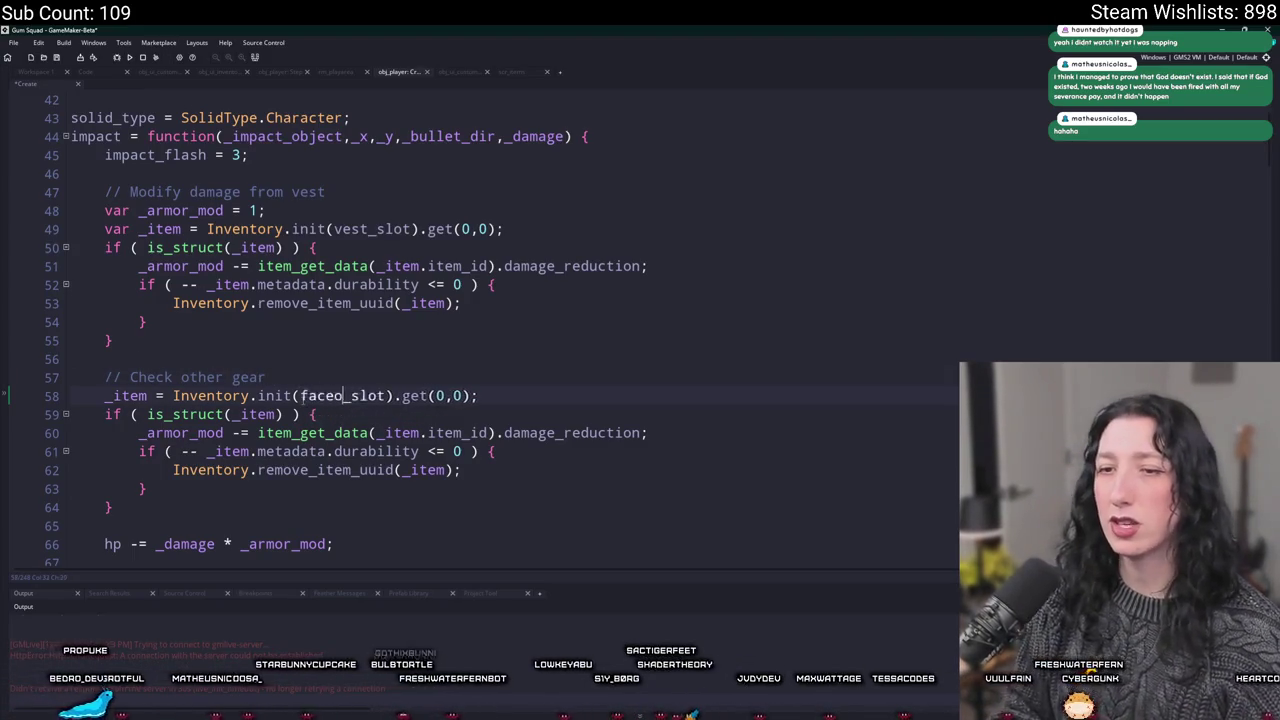
scroll(318, 400, down, 1)
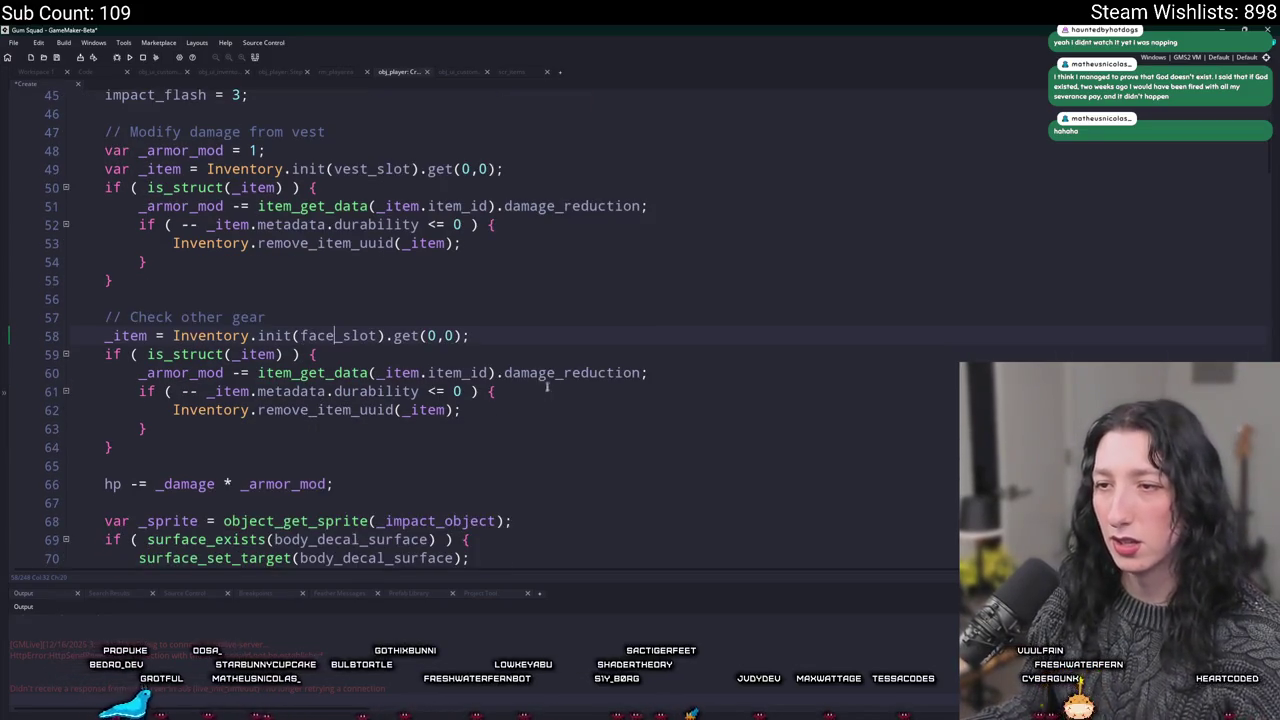
click(506, 372)
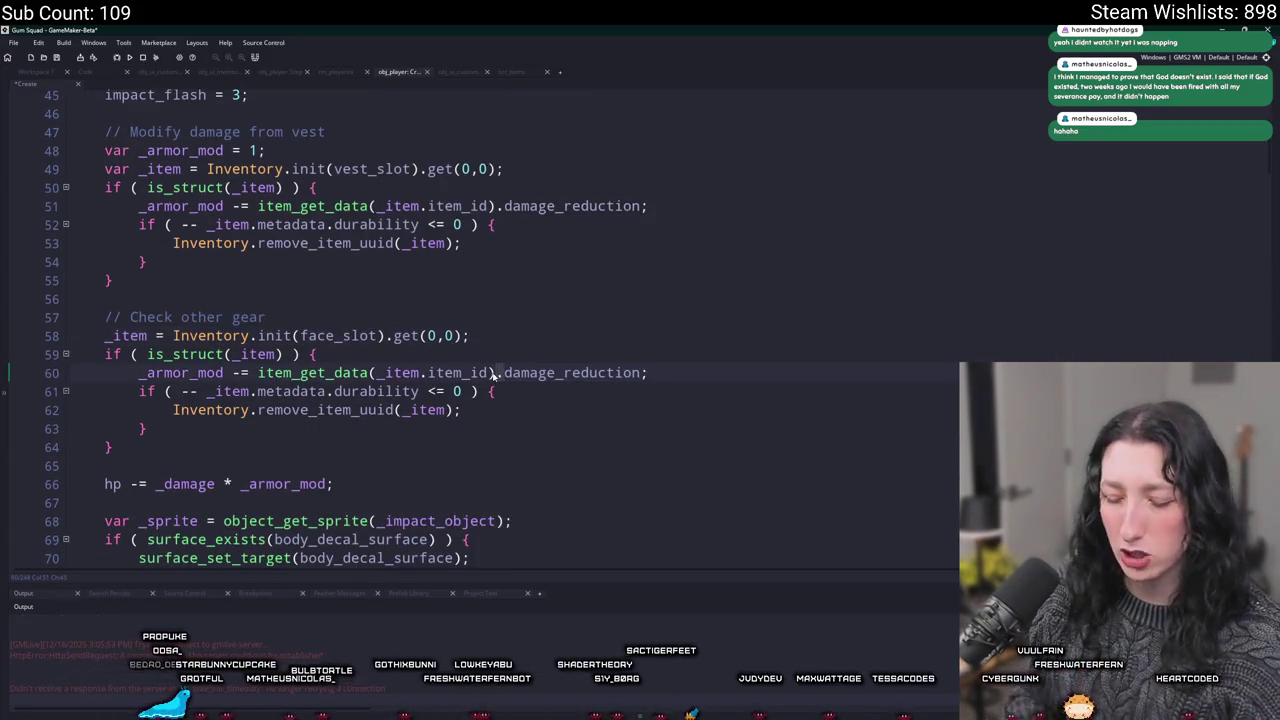
Change the damage_reduction accesses on lines 51 and 60 to keyed [$ ""] lookups with a ?? 0 fallback
key(BackSpace)
text([$ ")
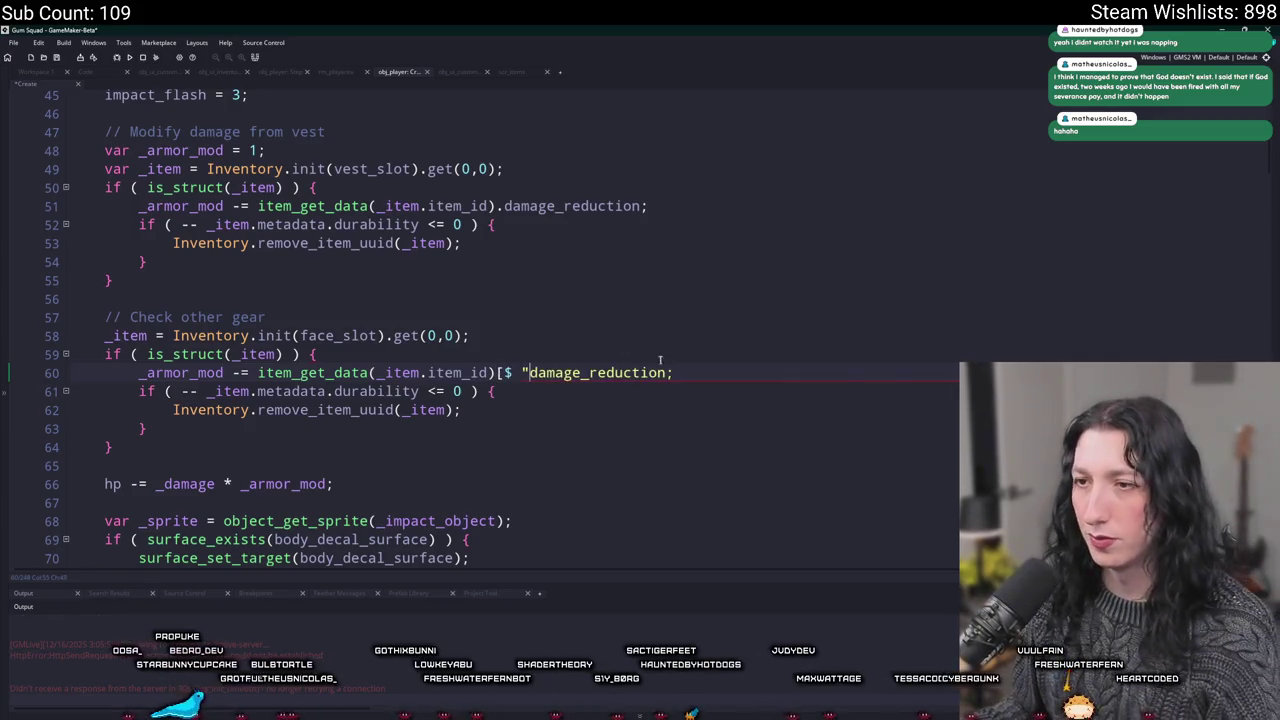
text(])
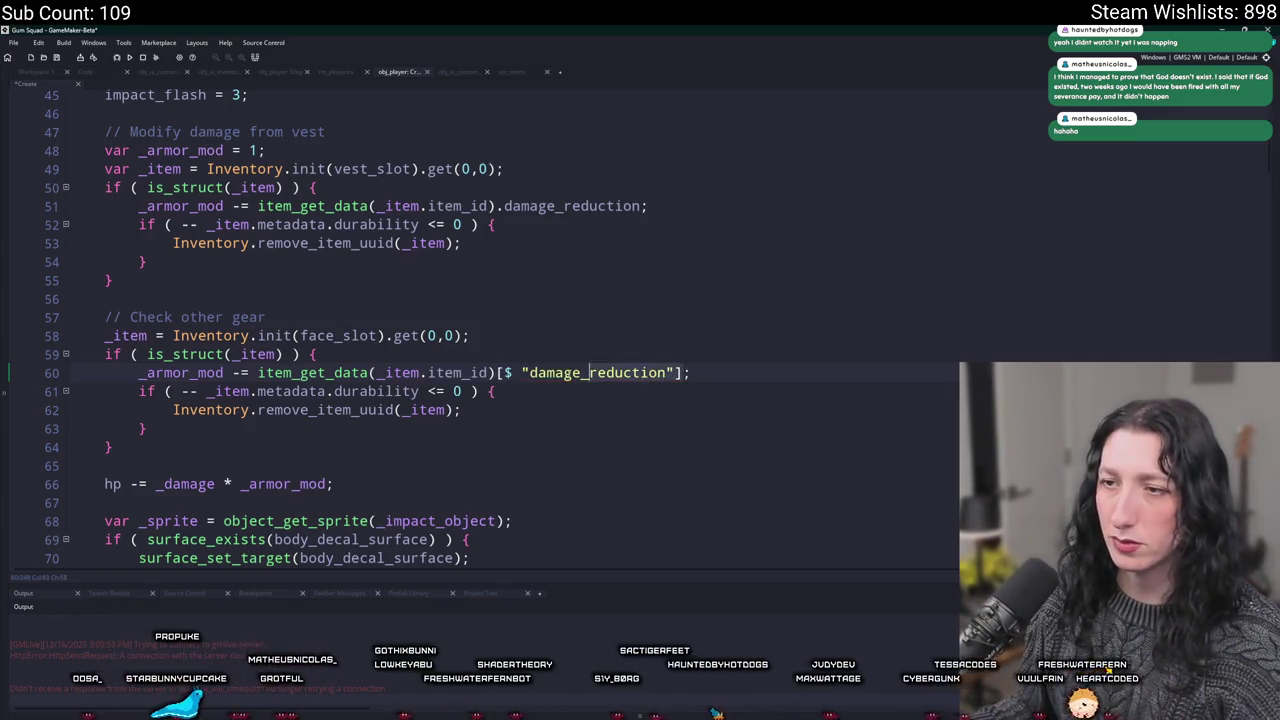
drag(642, 206, 498, 206)
text([$ "damage_reduction"])
text(??)
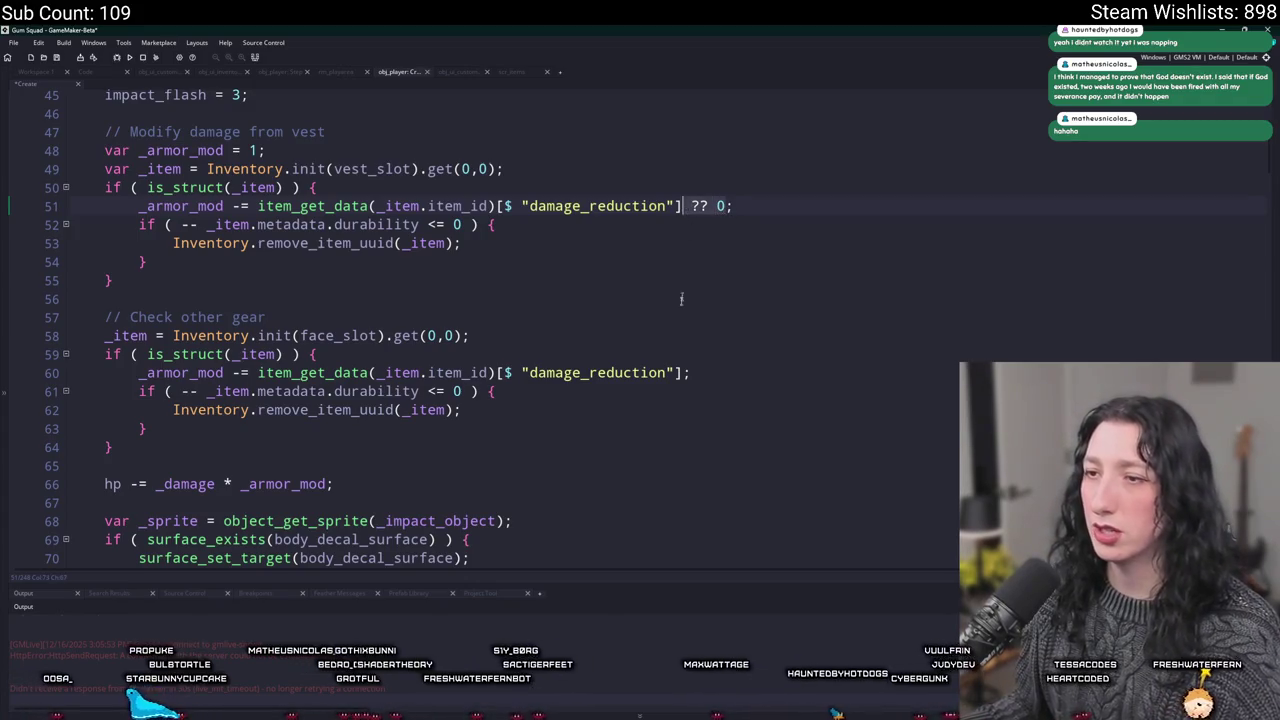
click(683, 372)
text(?? 0)
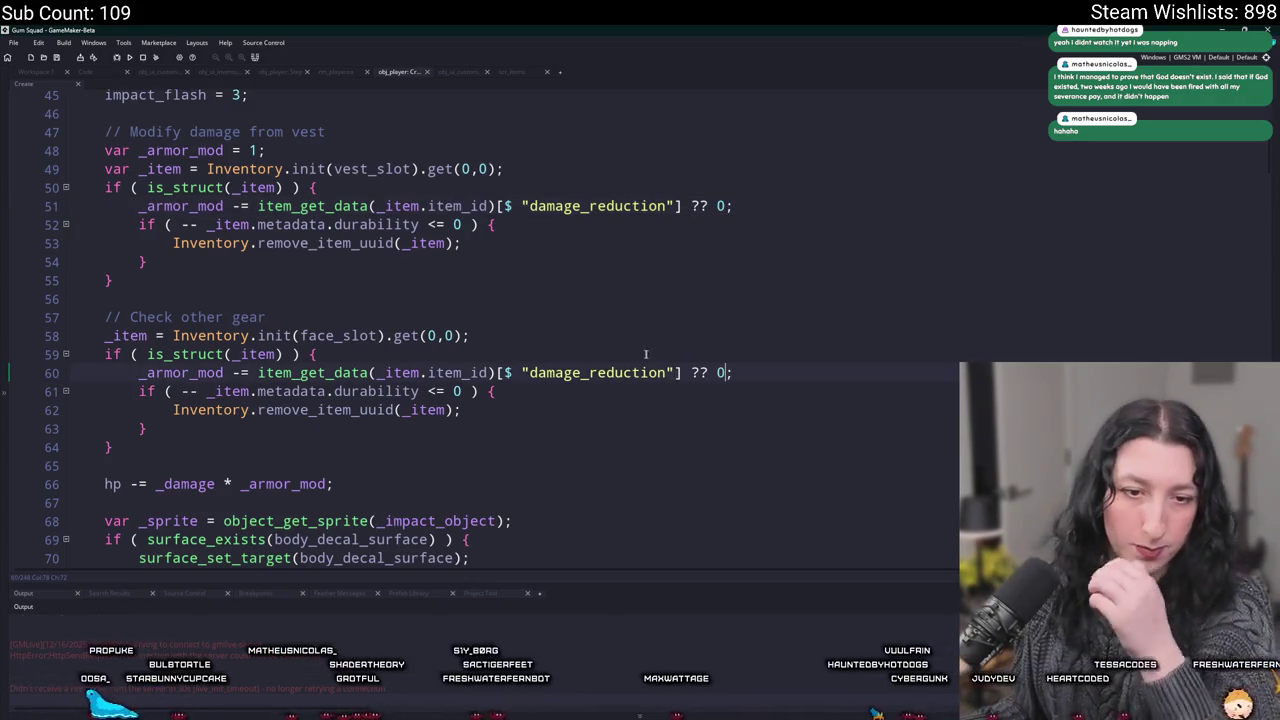
click(420, 391)
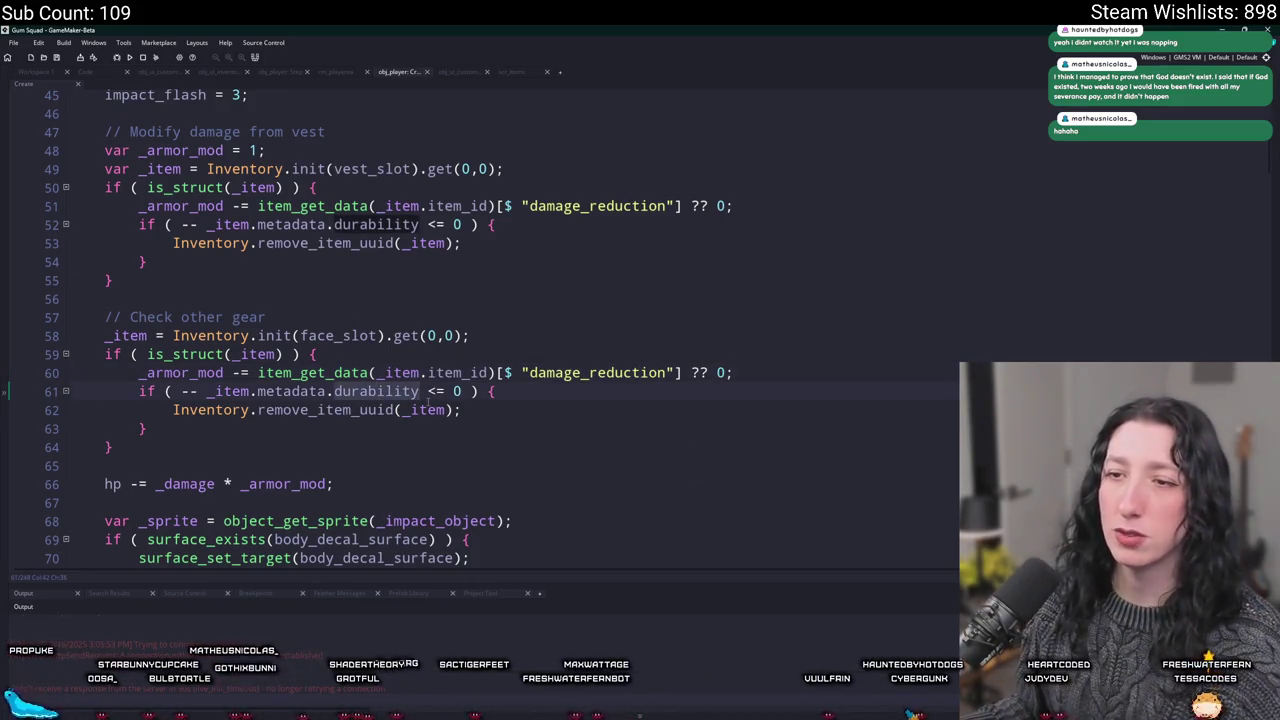
click(738, 372)
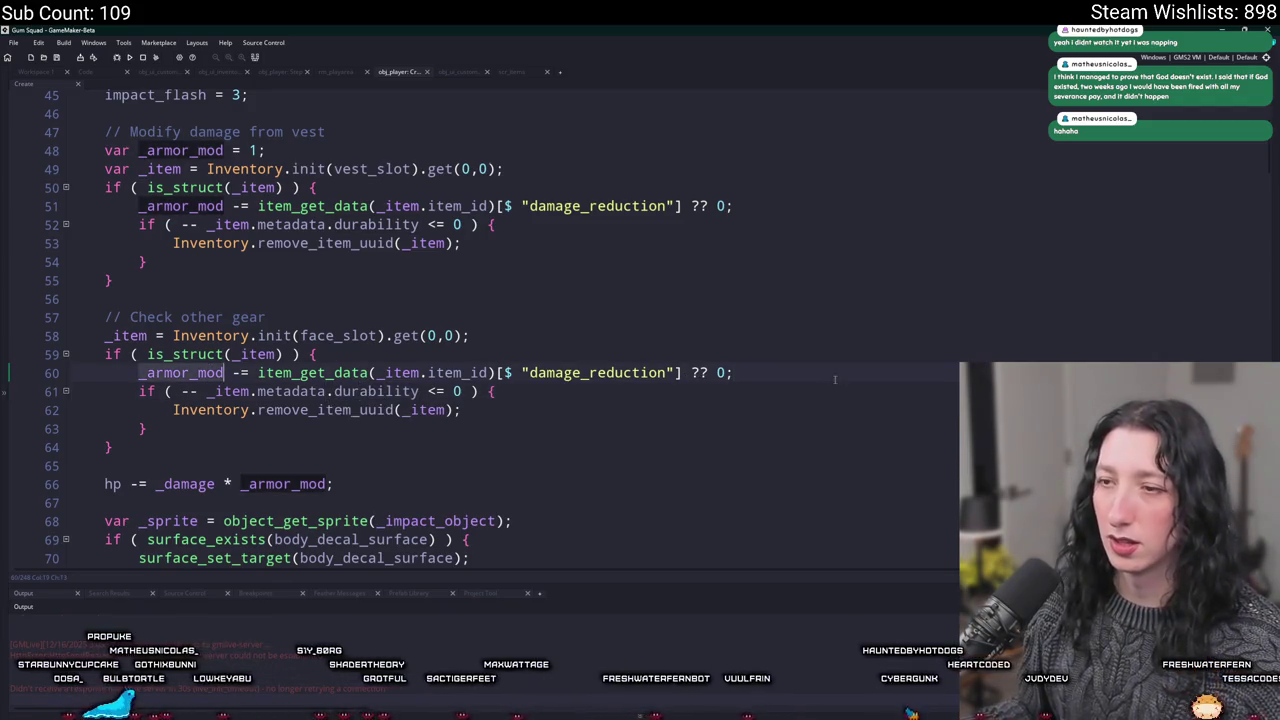
Declare a _reduction variable initialised to 0 below the _armor_mod declaration
key(Return)
text(if ( _armor_mod)
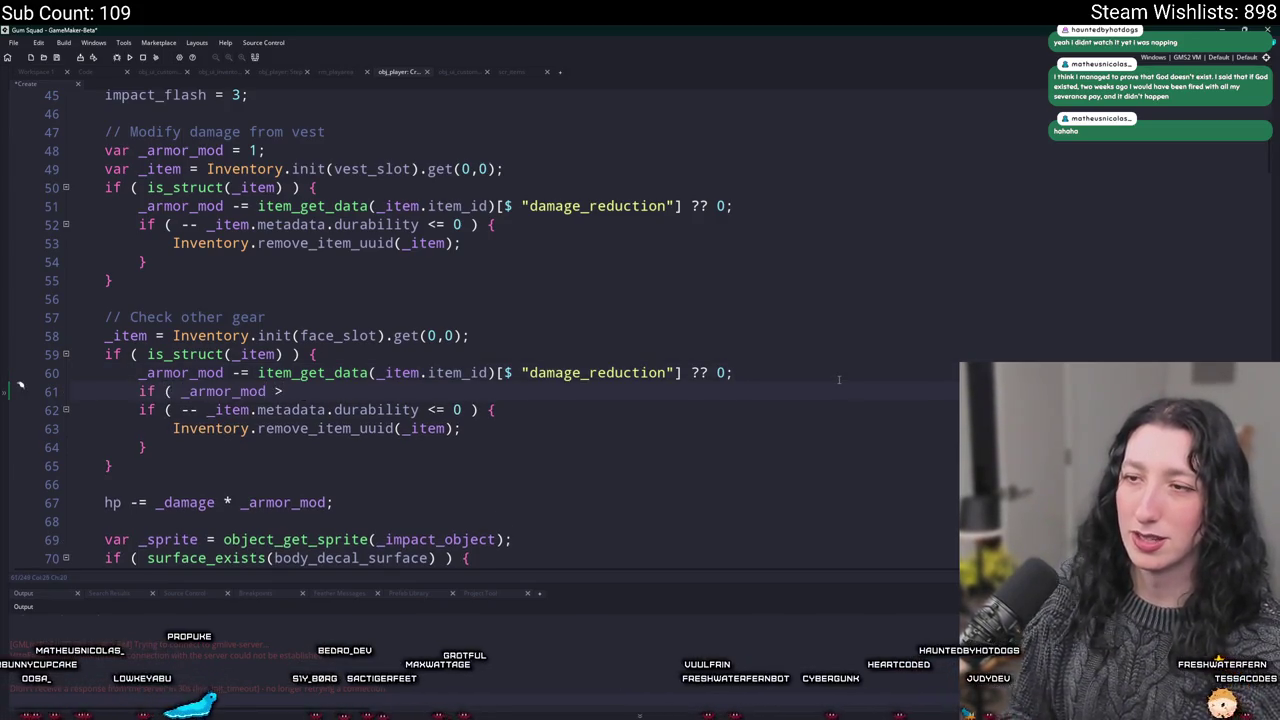
drag(730, 372, 386, 372)
click(259, 374)
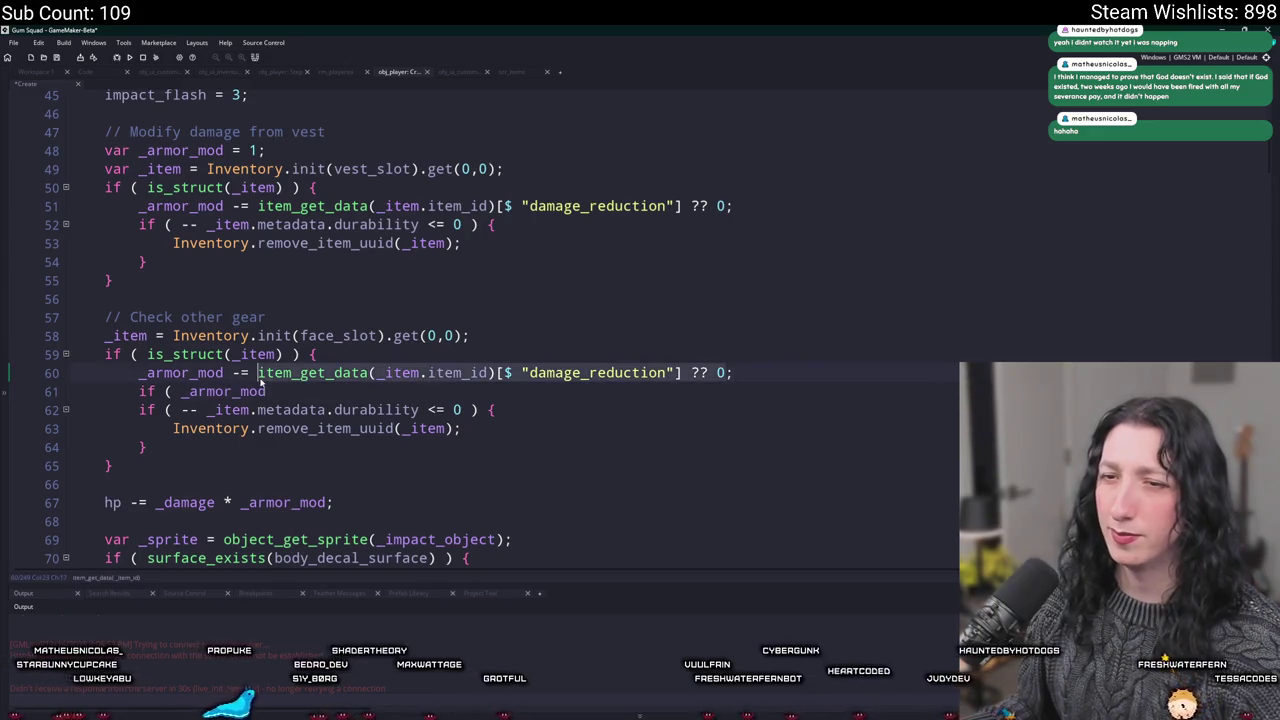
click(405, 152)
key(Return)
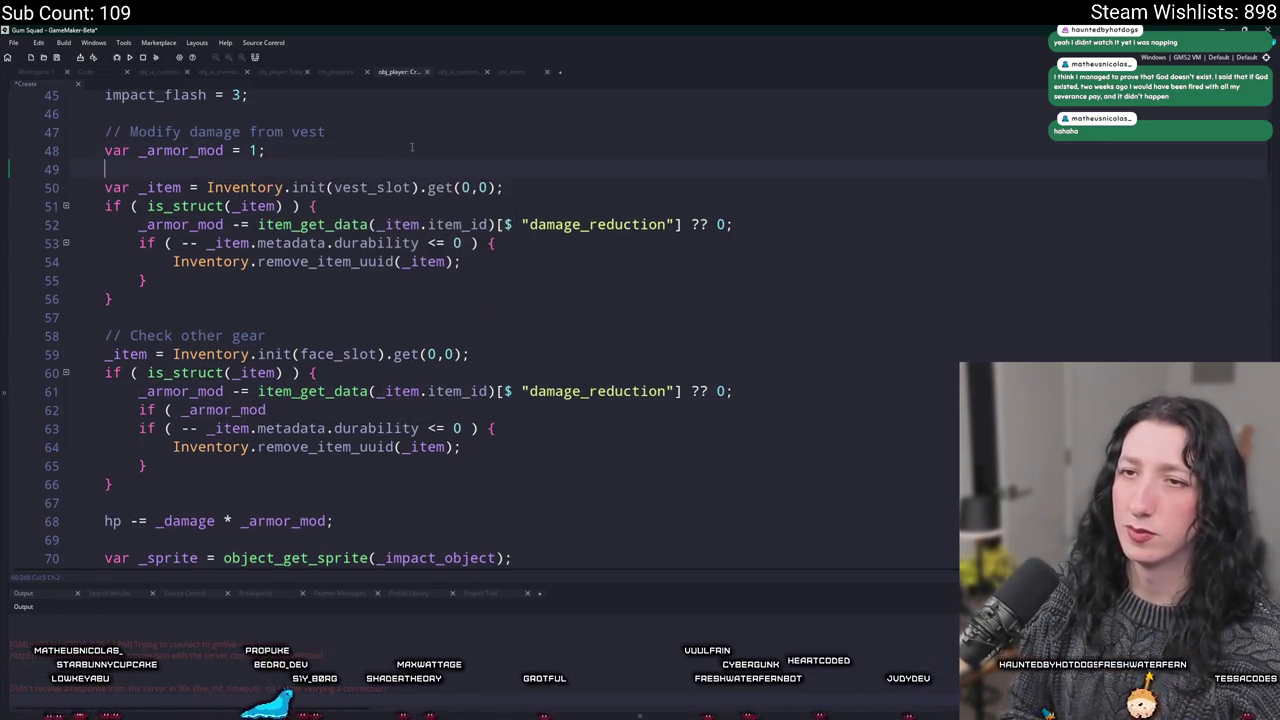
text(var _reduction =)
text(item_get_data(_item.item_id)[$ "damage_reduction"] ?? 0;)
drag(249, 169, 697, 169)
key(BackSpace)
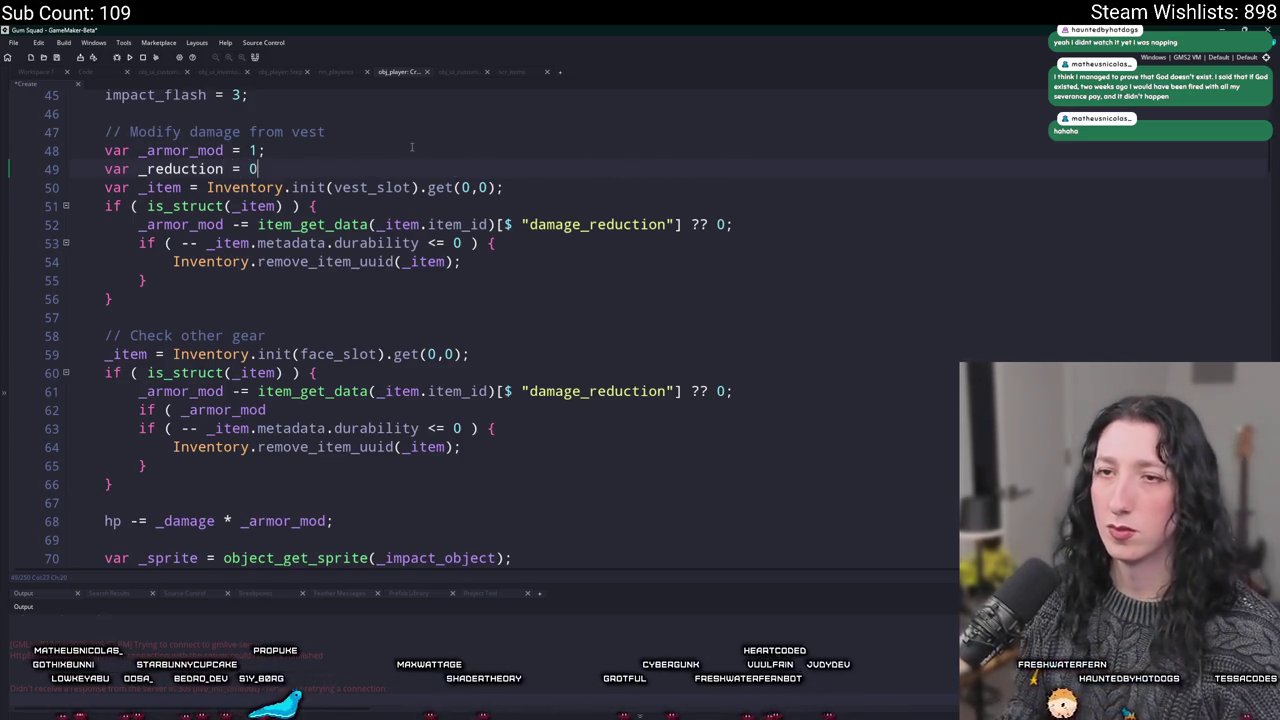
text(;)
In the vest block, assign the damage_reduction lookup to _reduction
click(672, 197)
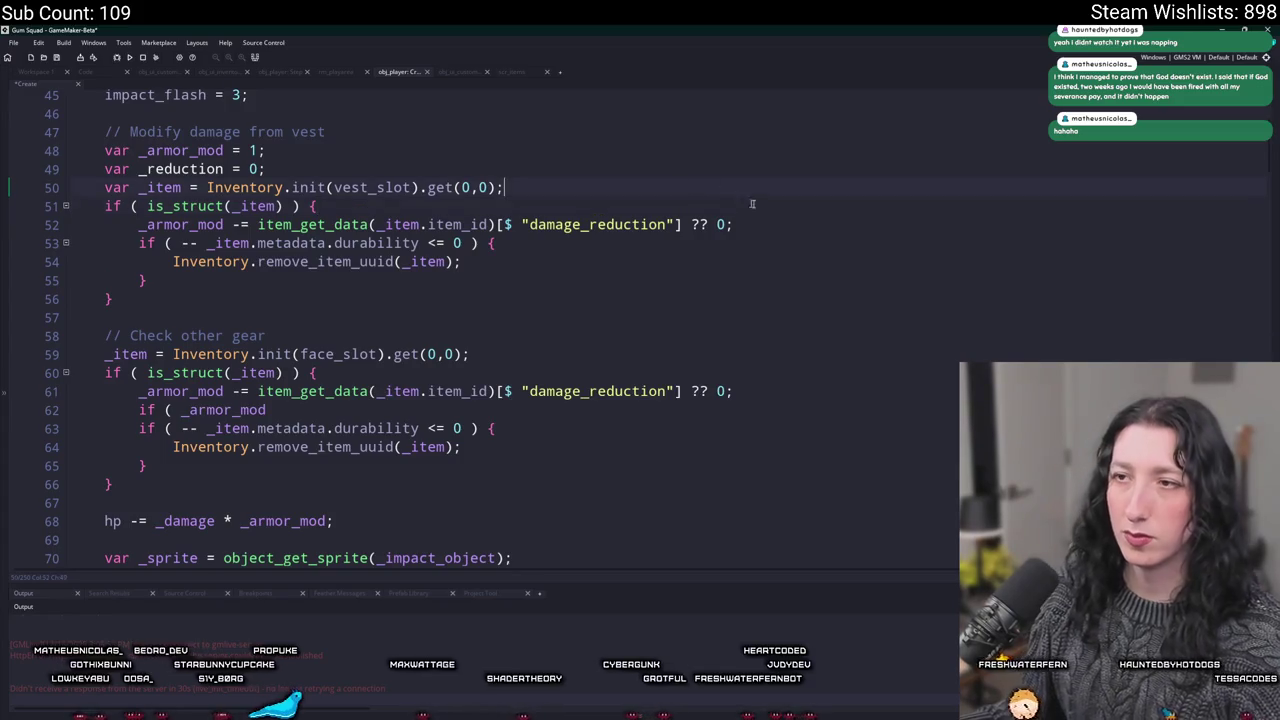
click(761, 224)
key(Return)
text(item_get_data(_item.item_id)[$ "damage_reduction"] ?? 0)
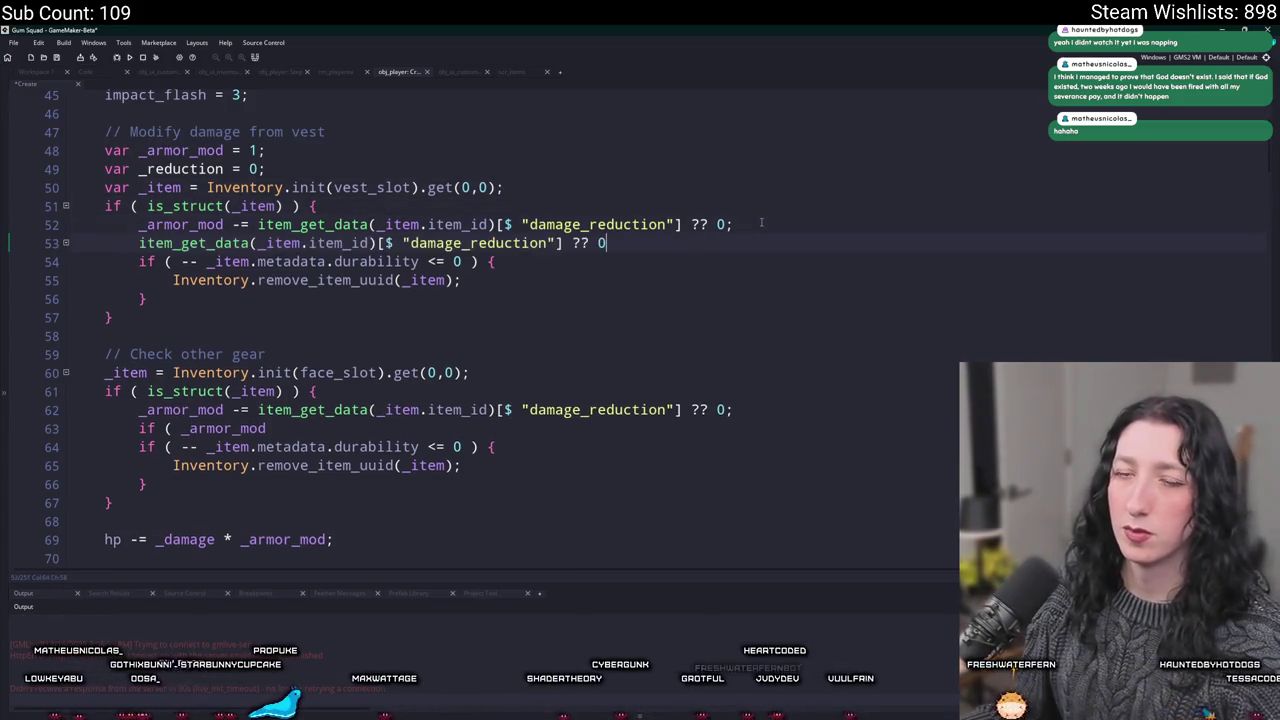
key(ctrl+z)
text(_redu)
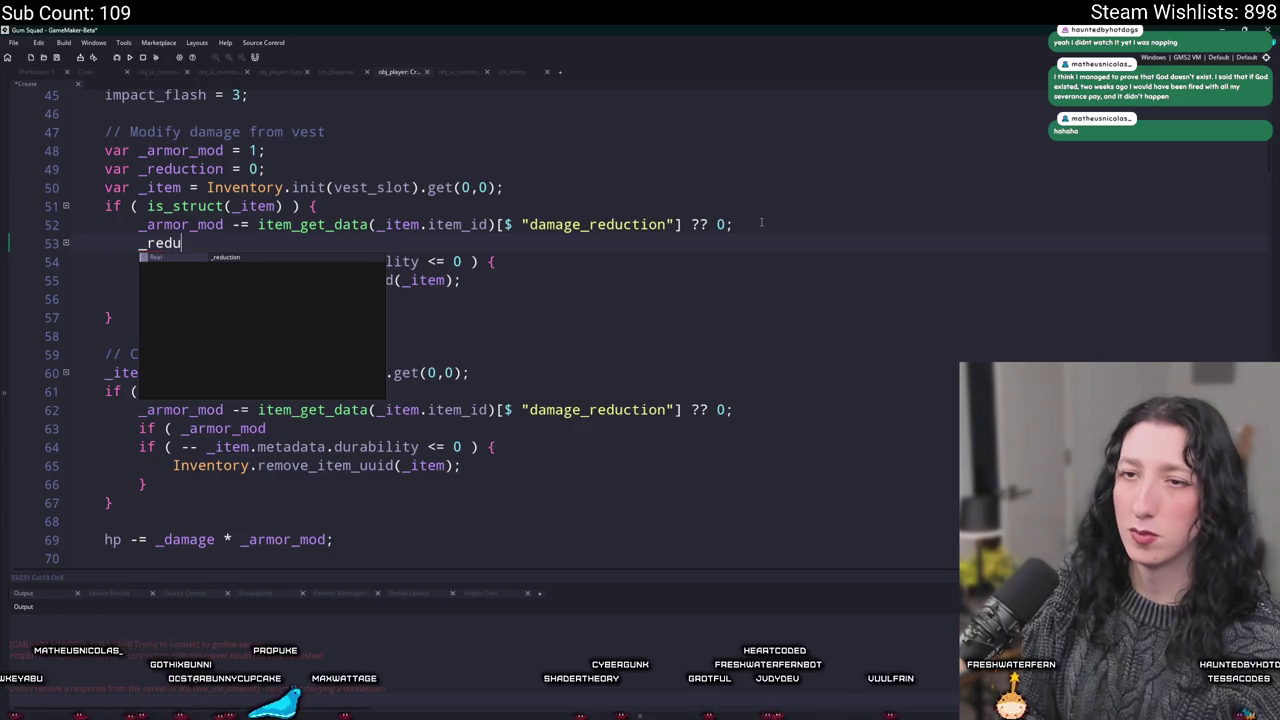
text(ction =)
key(ctrl+z)
key(ctrl+z)
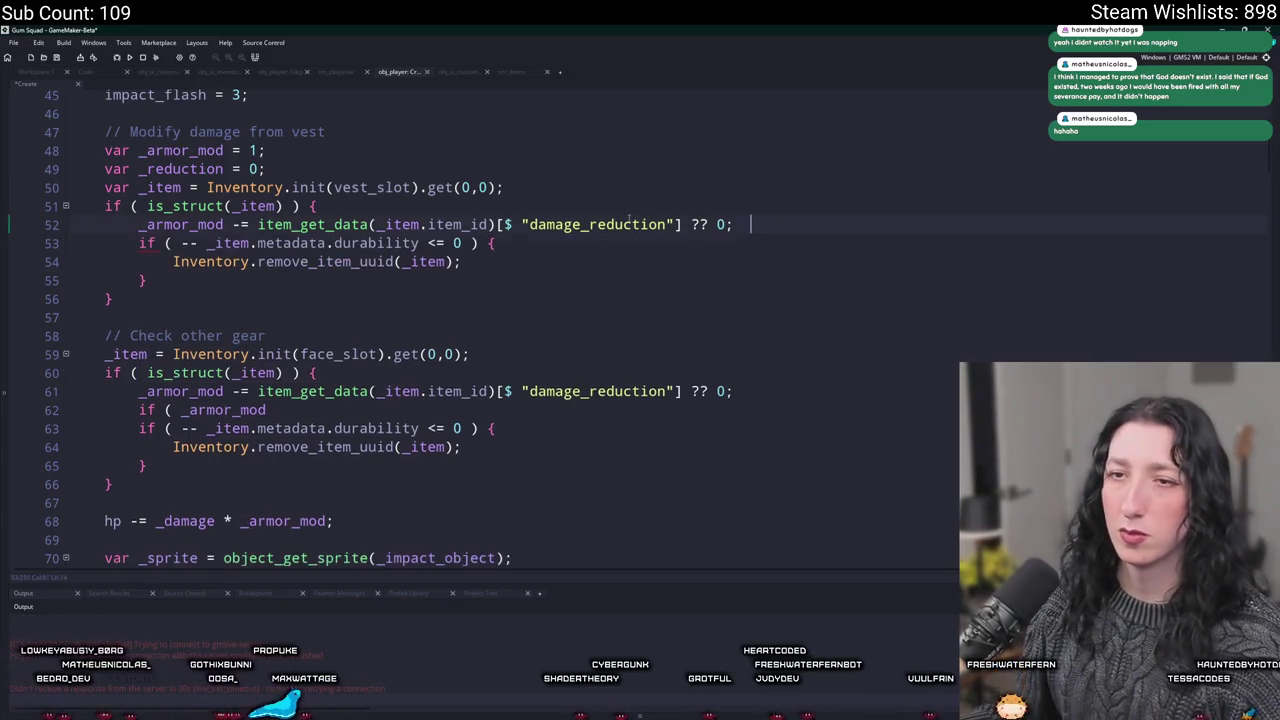
key(Return)
mouse_move(725, 245)
mouse_down()
mouse_move(75, 243)
mouse_move(258, 243)
mouse_up()
key(ctrl+c)
click(265, 220)
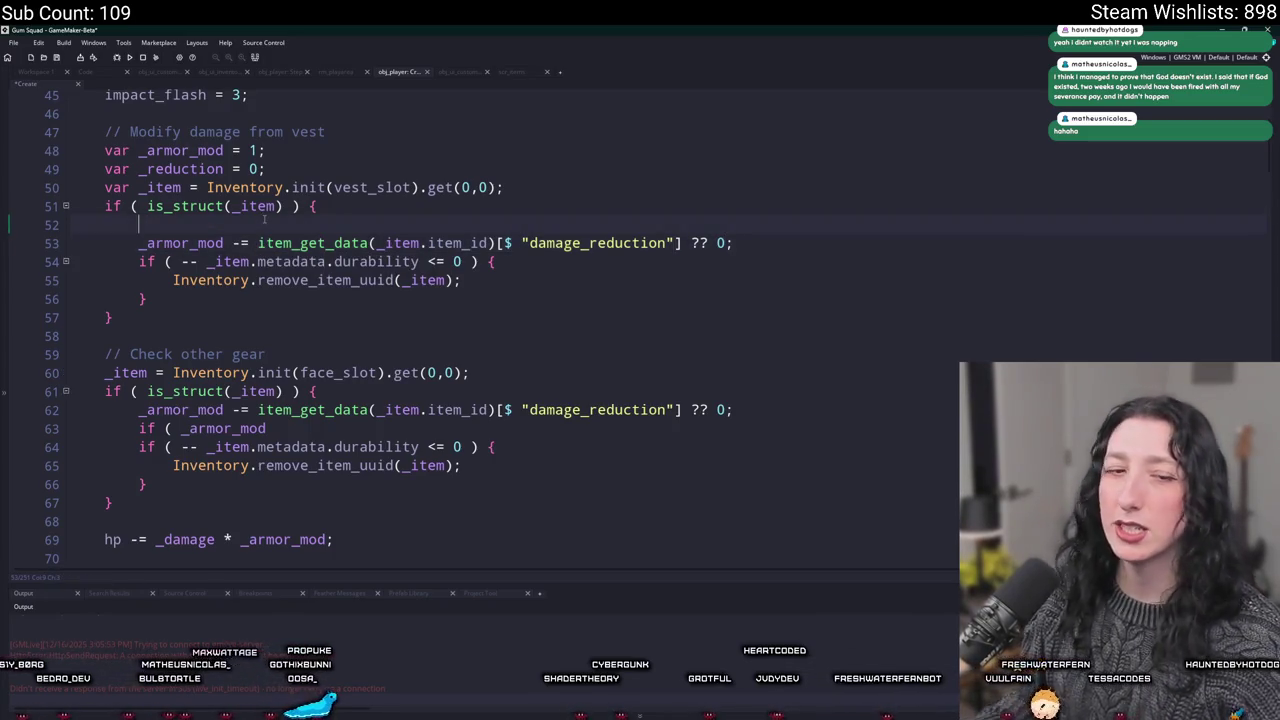
text(_reduction=)
key(ctrl+v)
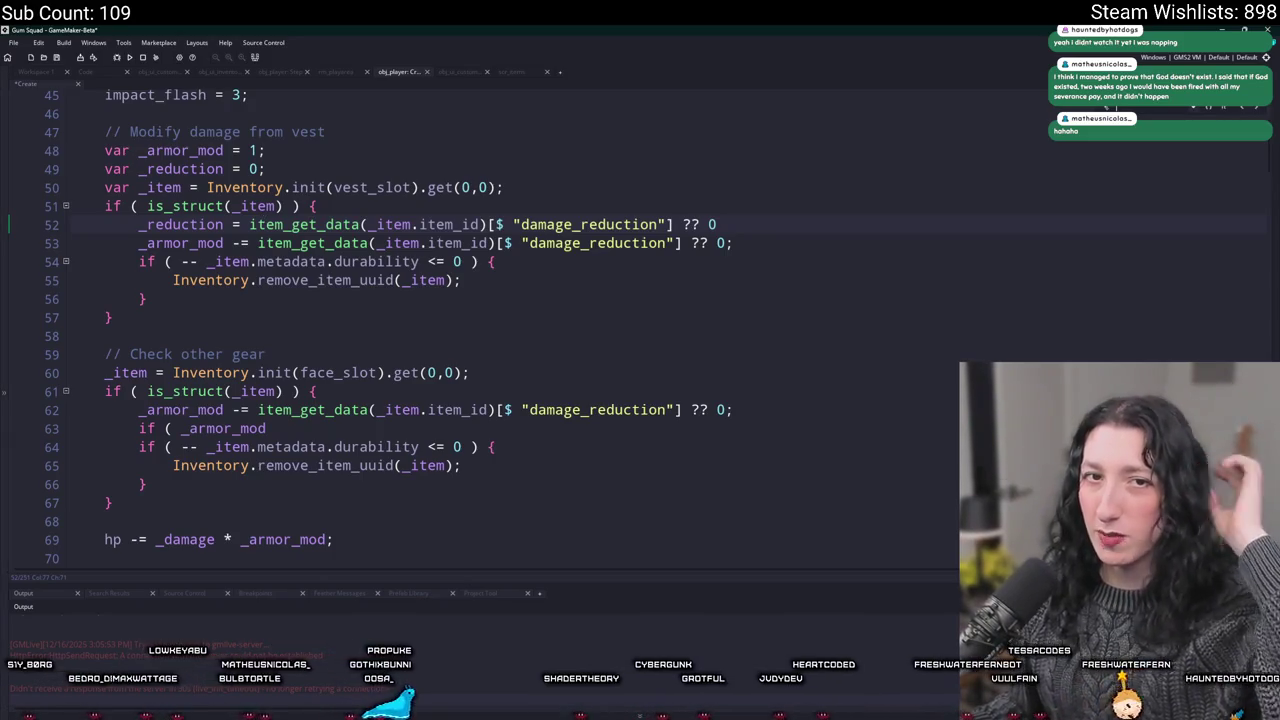
text(;)
Subtract _reduction from _armor_mod instead of the repeated lookup
key(Home)
key(ctrl+Right)
drag(723, 243, 262, 243)
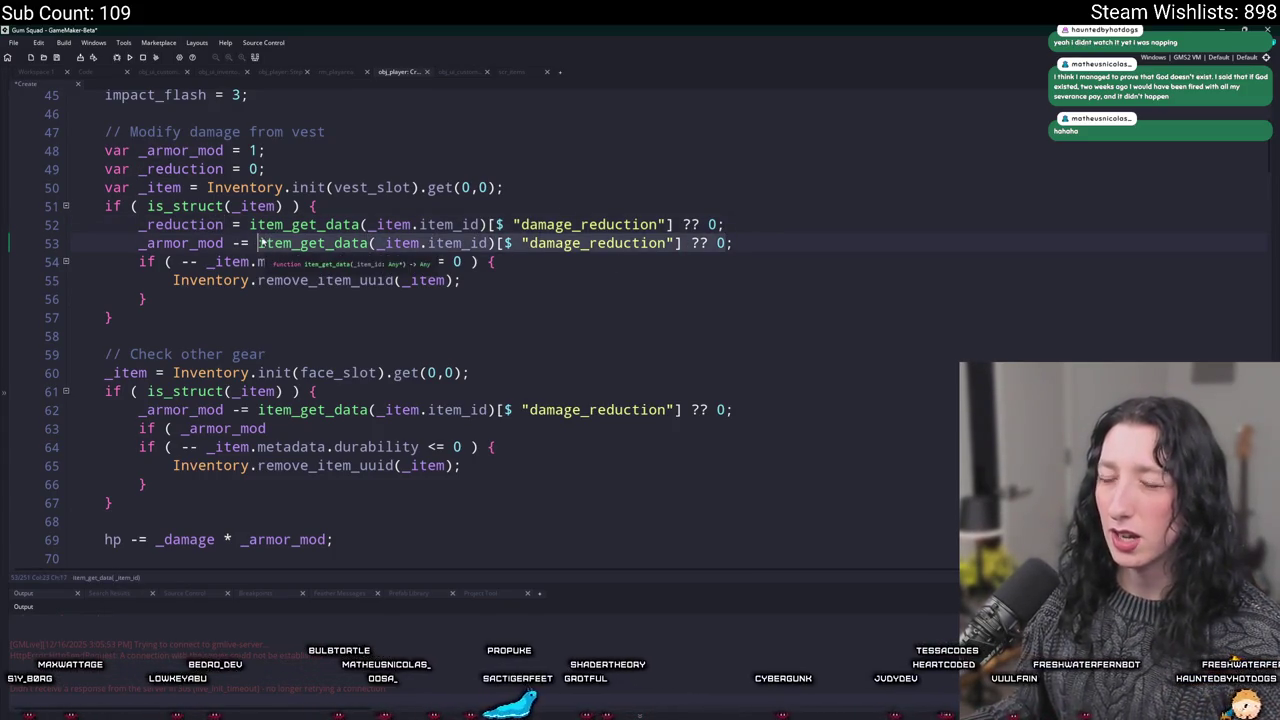
text(_reduction;)
Add '_reduction > 0 &&' to the vest durability check and copy it into line 64's face check
click(172, 261)
text(_reduction > 0 &)
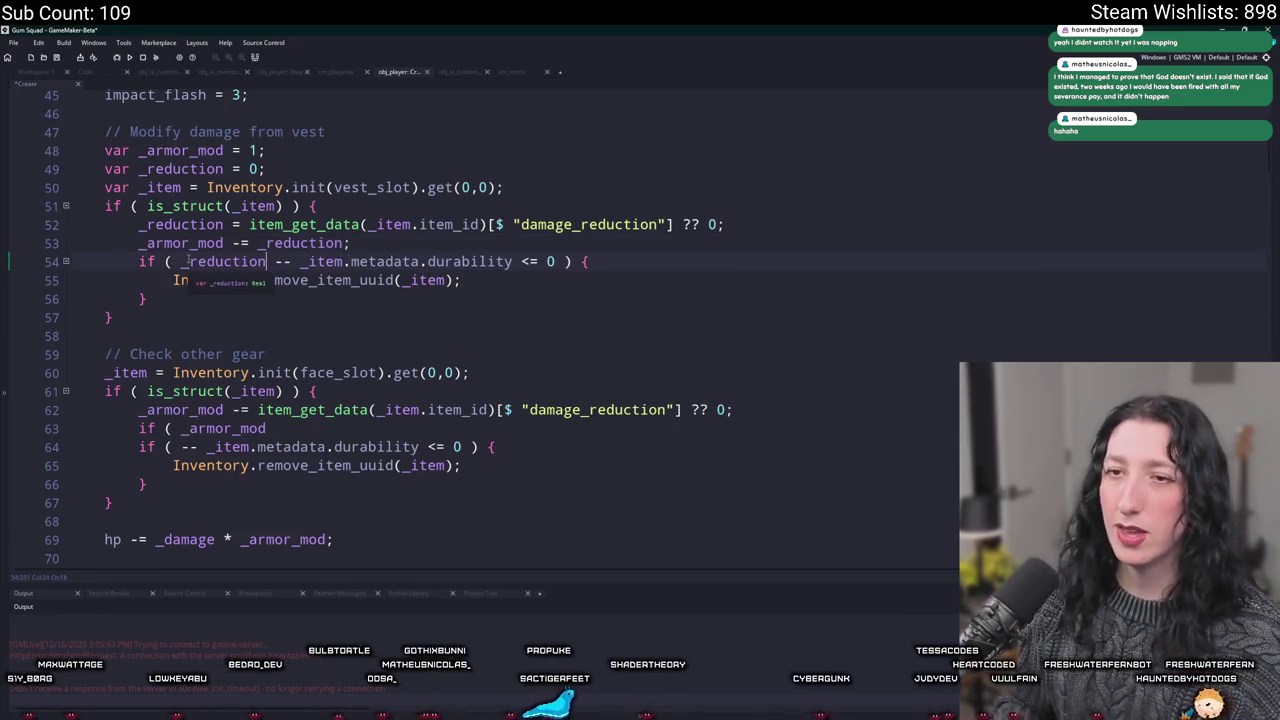
text(&)
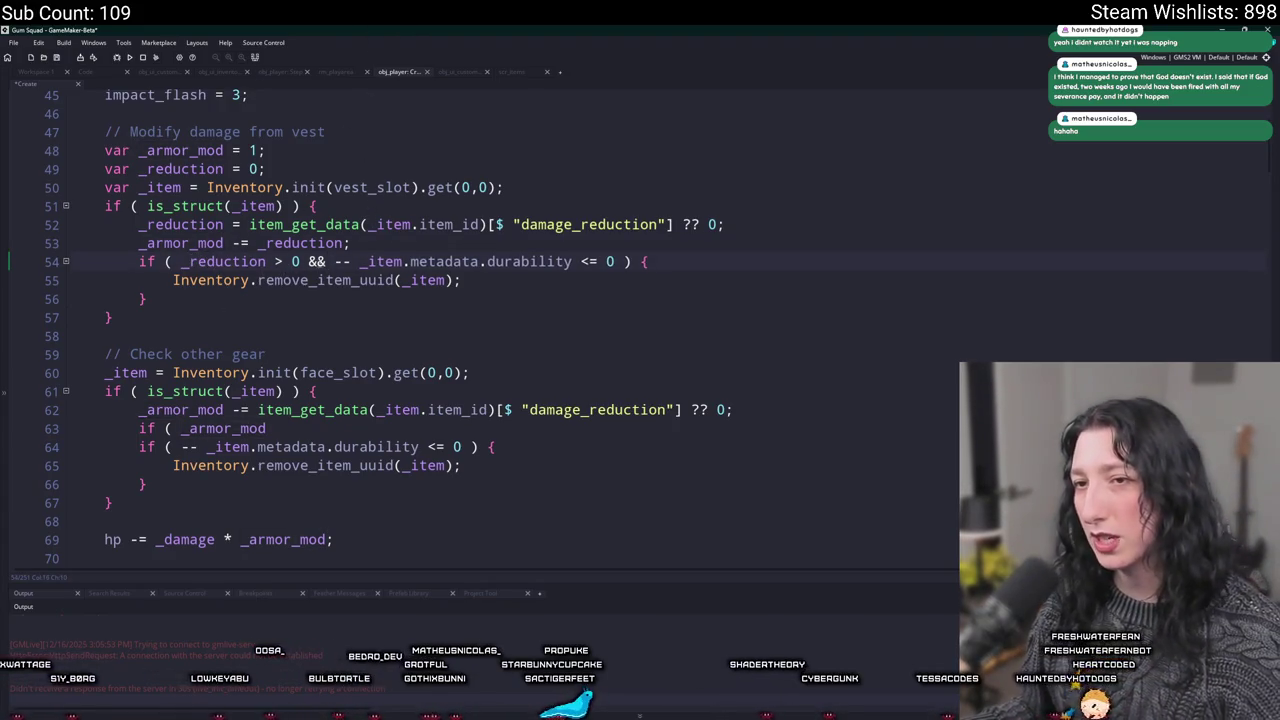
click(181, 263)
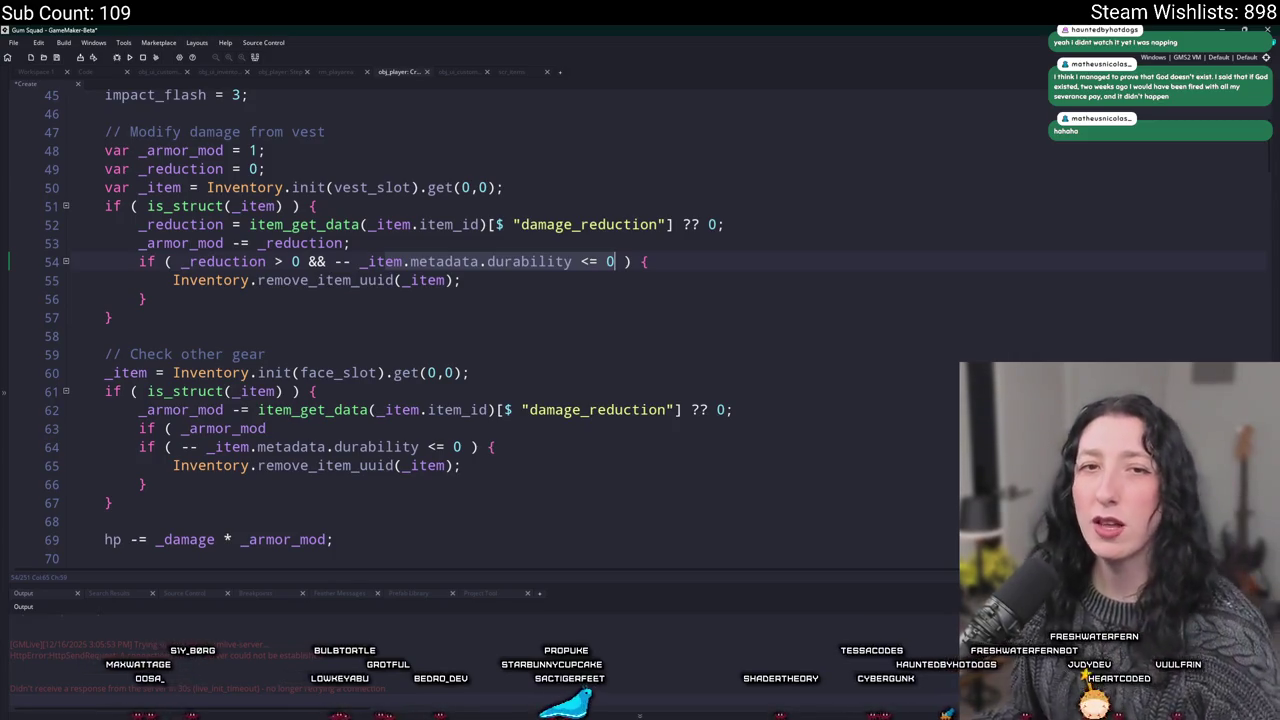
drag(326, 261, 138, 261)
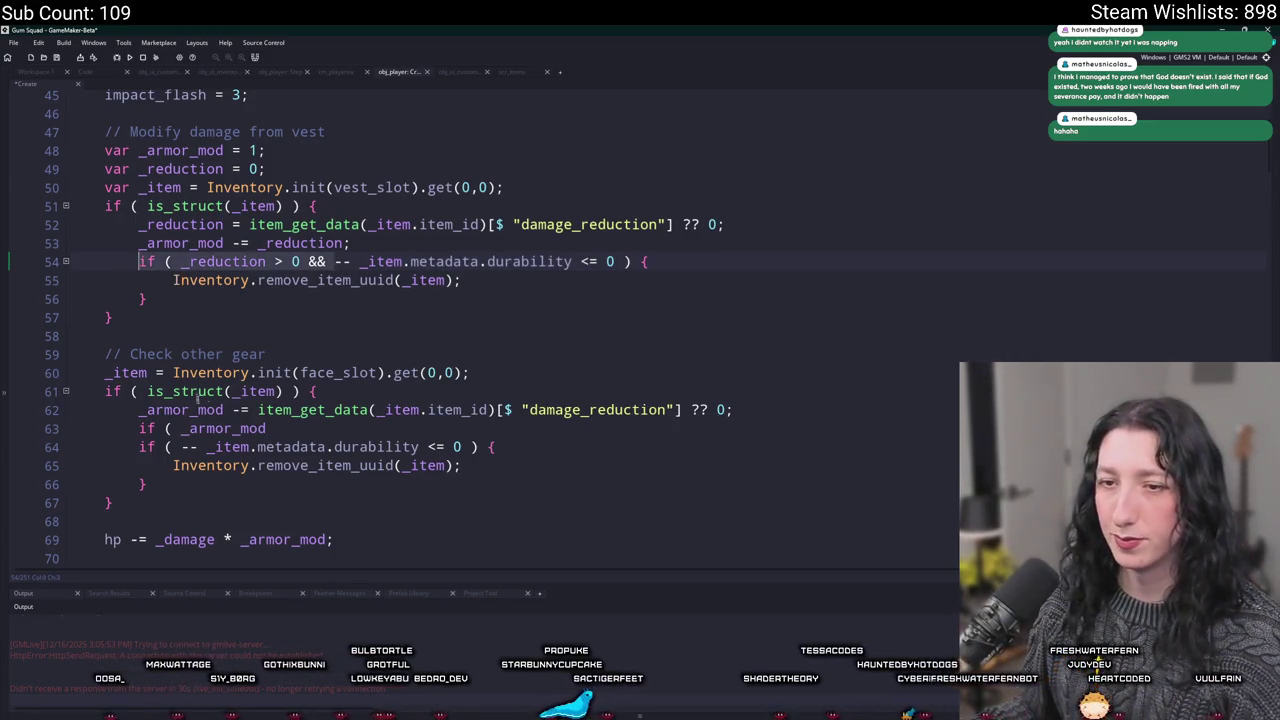
scroll(245, 387, down, 2)
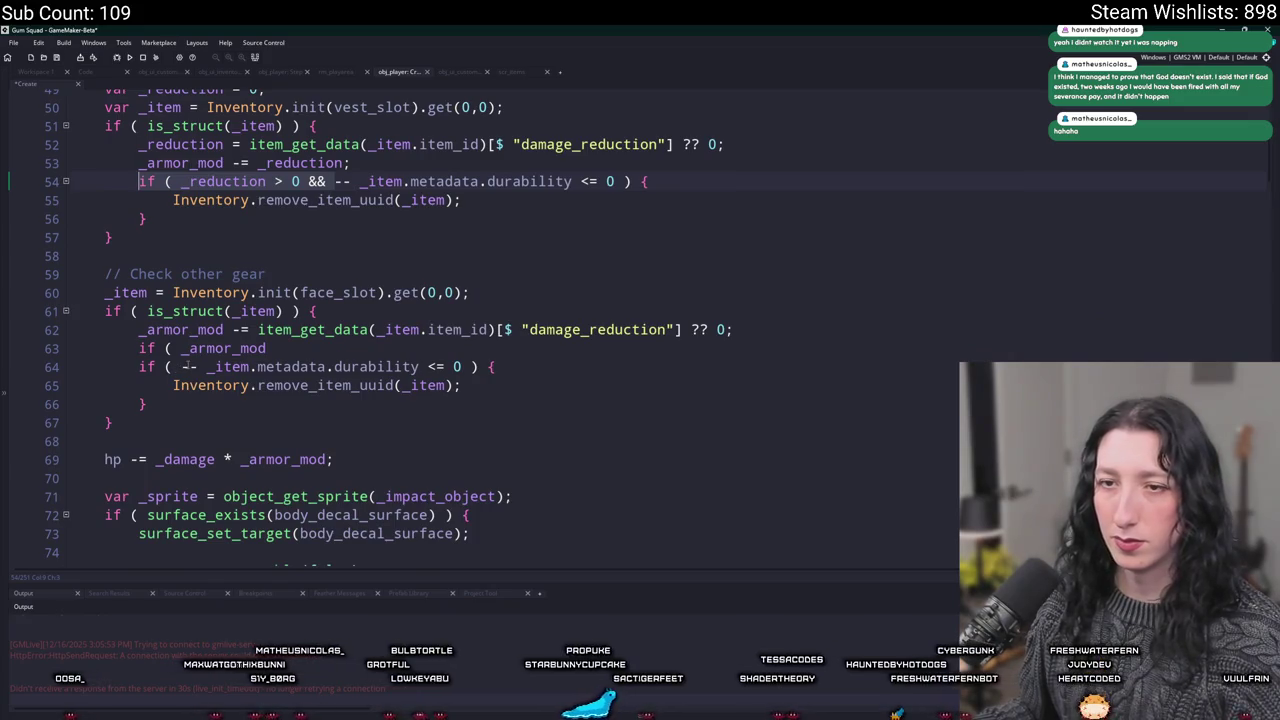
key(ctrl+c)
click(183, 366)
key(ctrl+v)
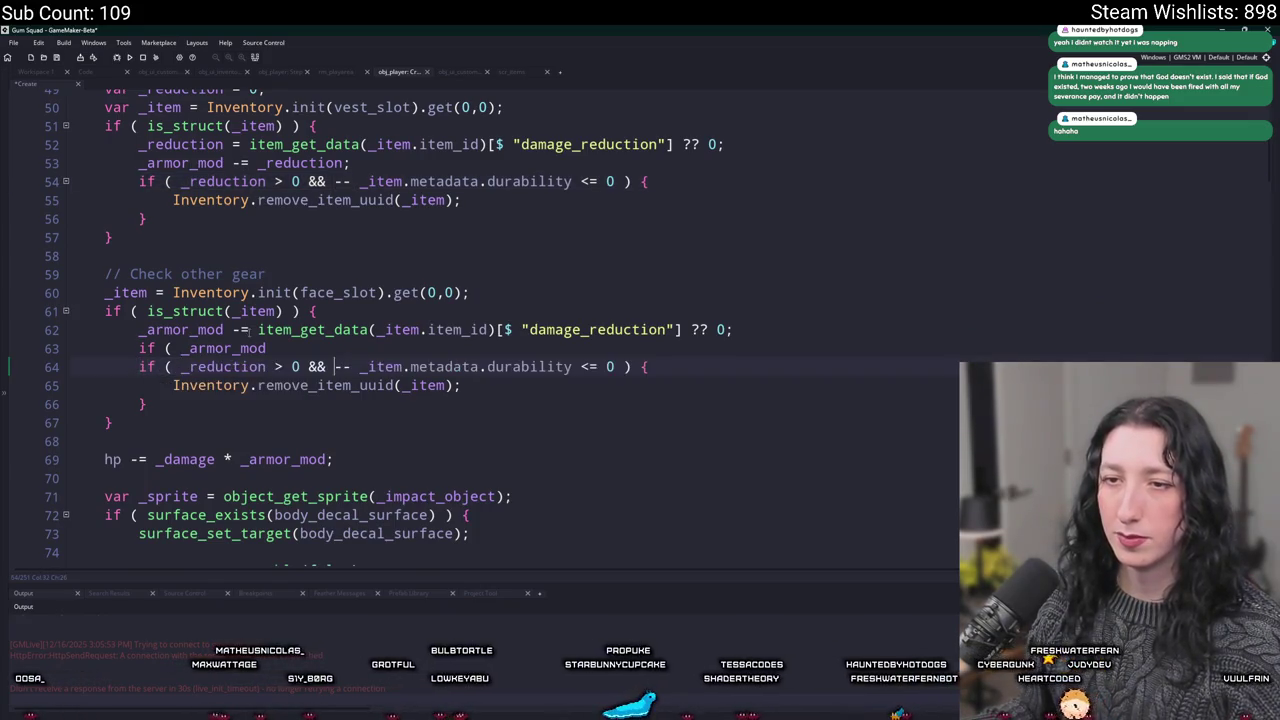
Replace face-gear lines 62–63 with the vest block's _reduction lines 52–53
scroll(632, 203, up, 1)
drag(632, 203, 138, 184)
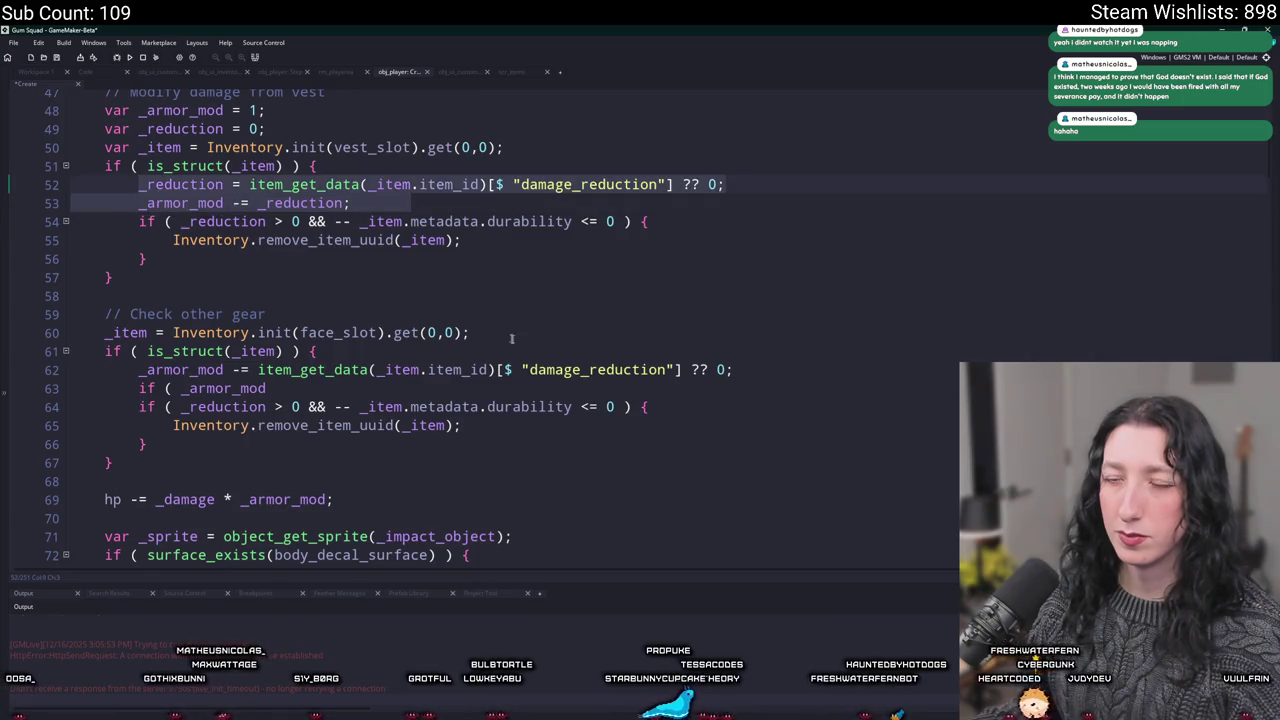
click(281, 388)
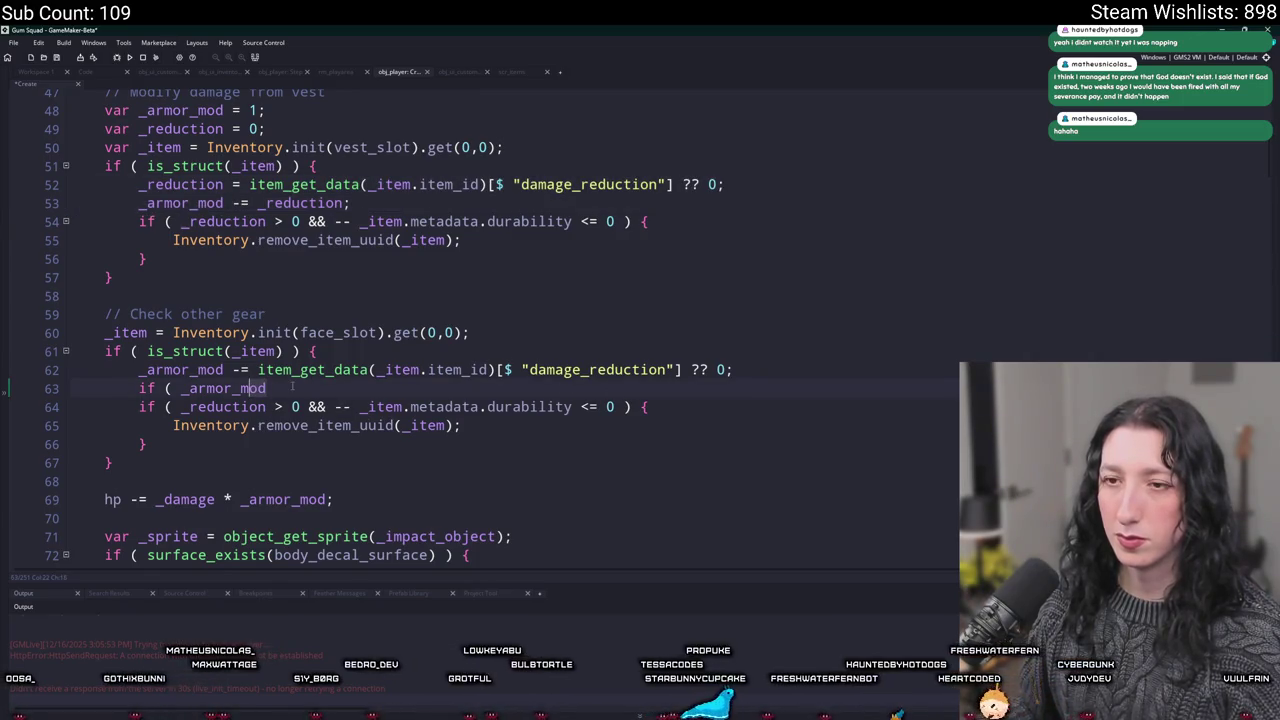
drag(292, 388, 138, 370)
key(ctrl+v)
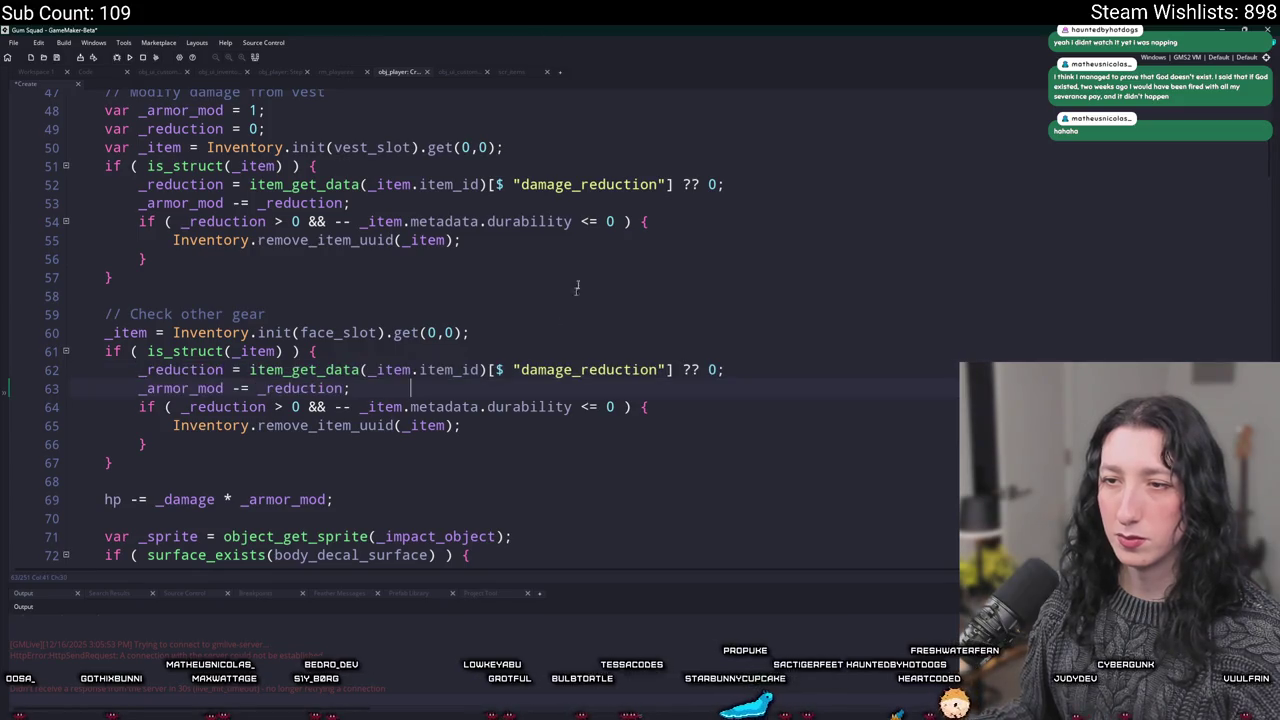
Change the gear comment's 'other' to 'face' so it reads '// Check face gear'
scroll(524, 364, down, 1)
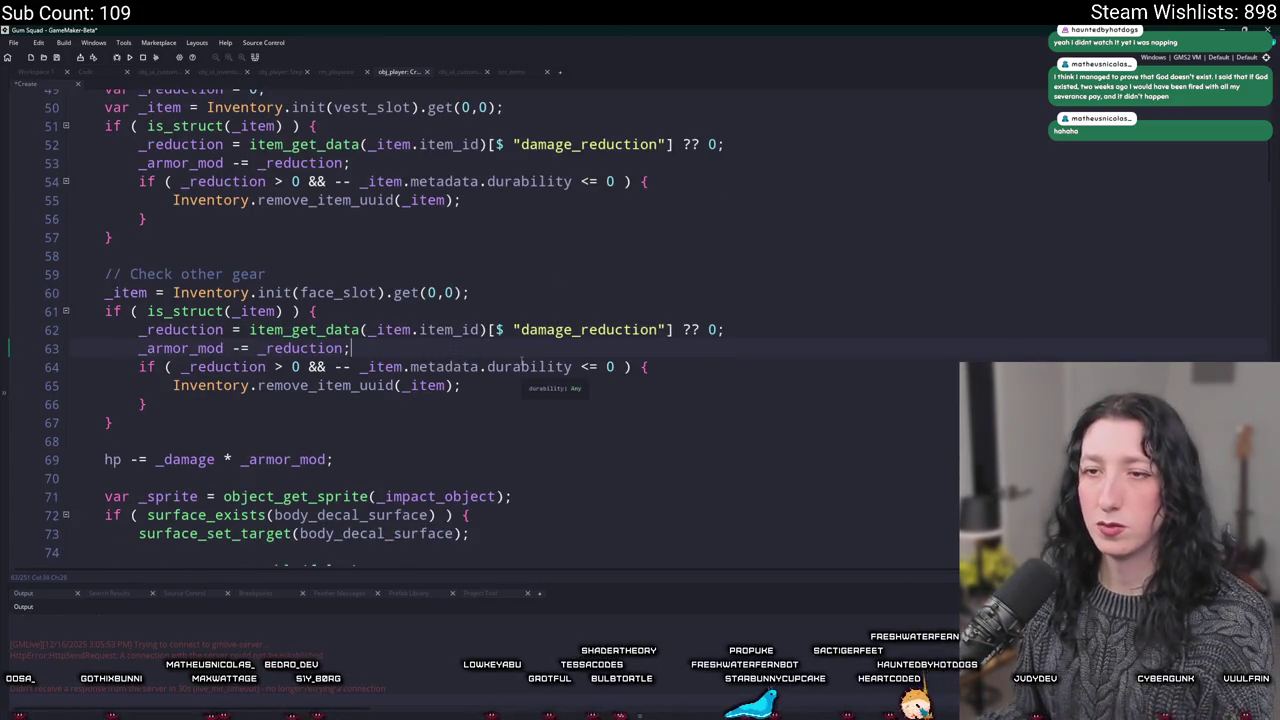
double_click(195, 273)
text(face)
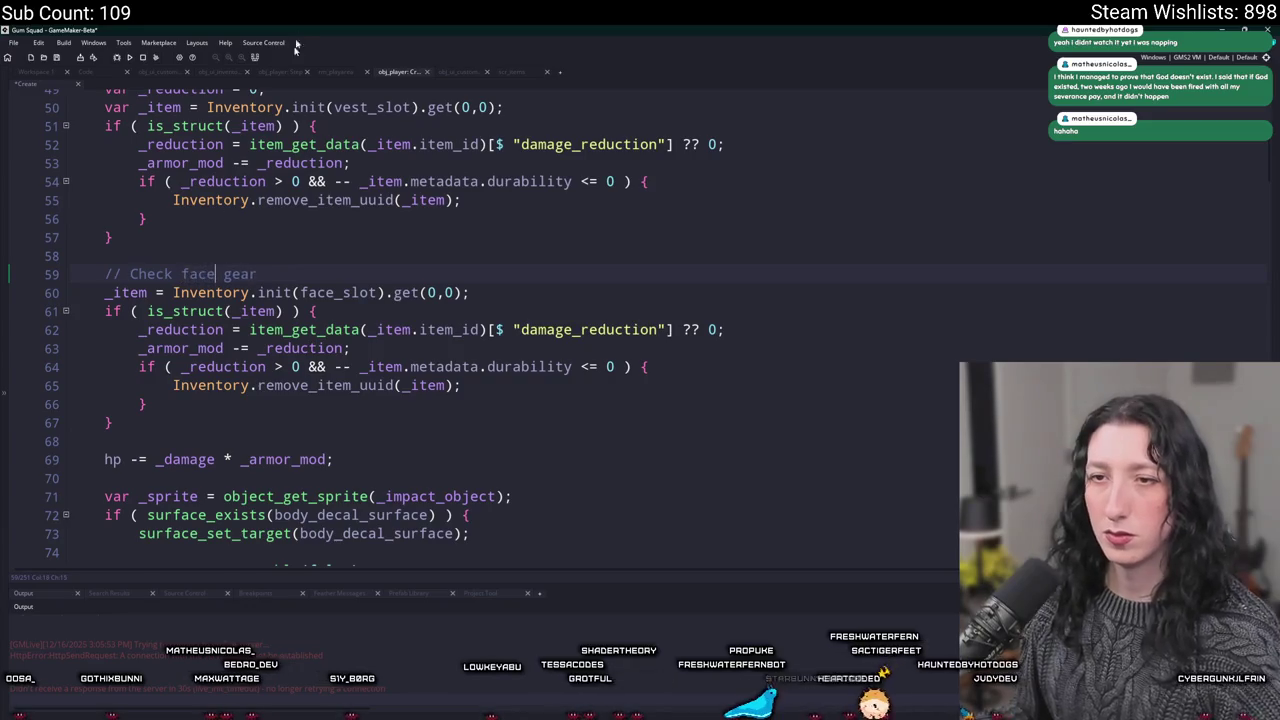
scroll(258, 328, up, 2)
scroll(260, 332, down, 3)
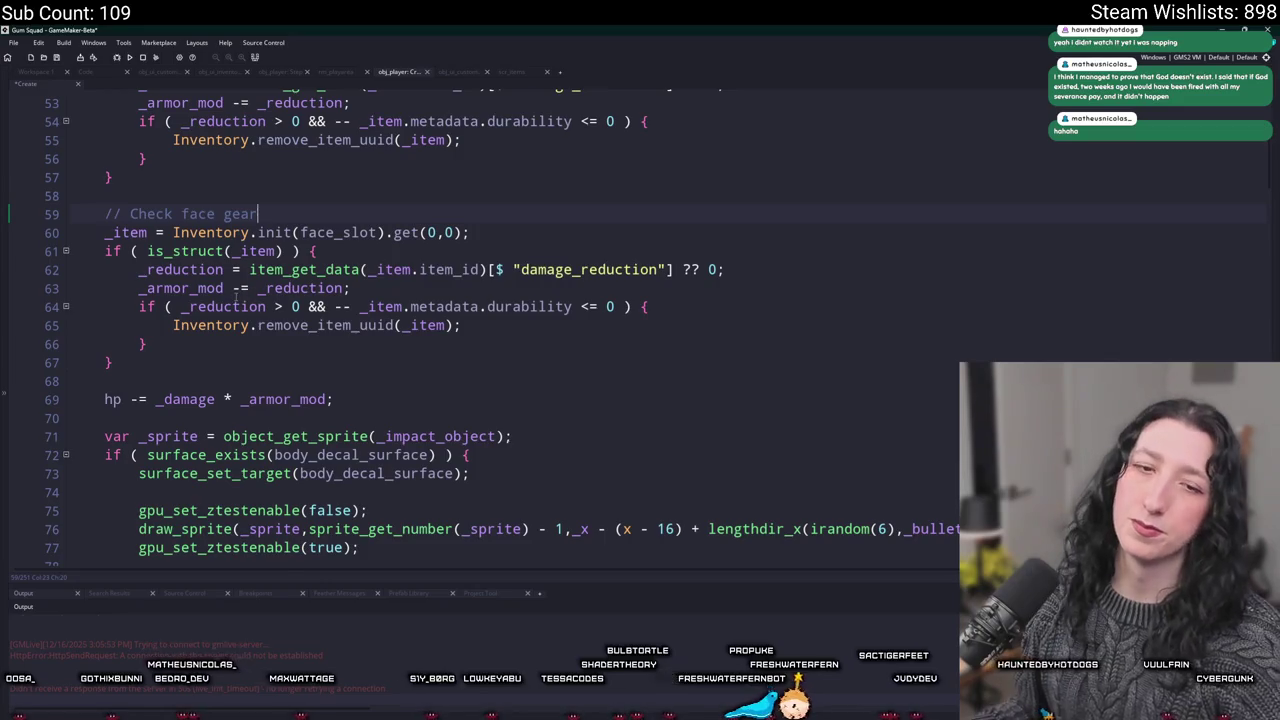
scroll(408, 433, up, 6)
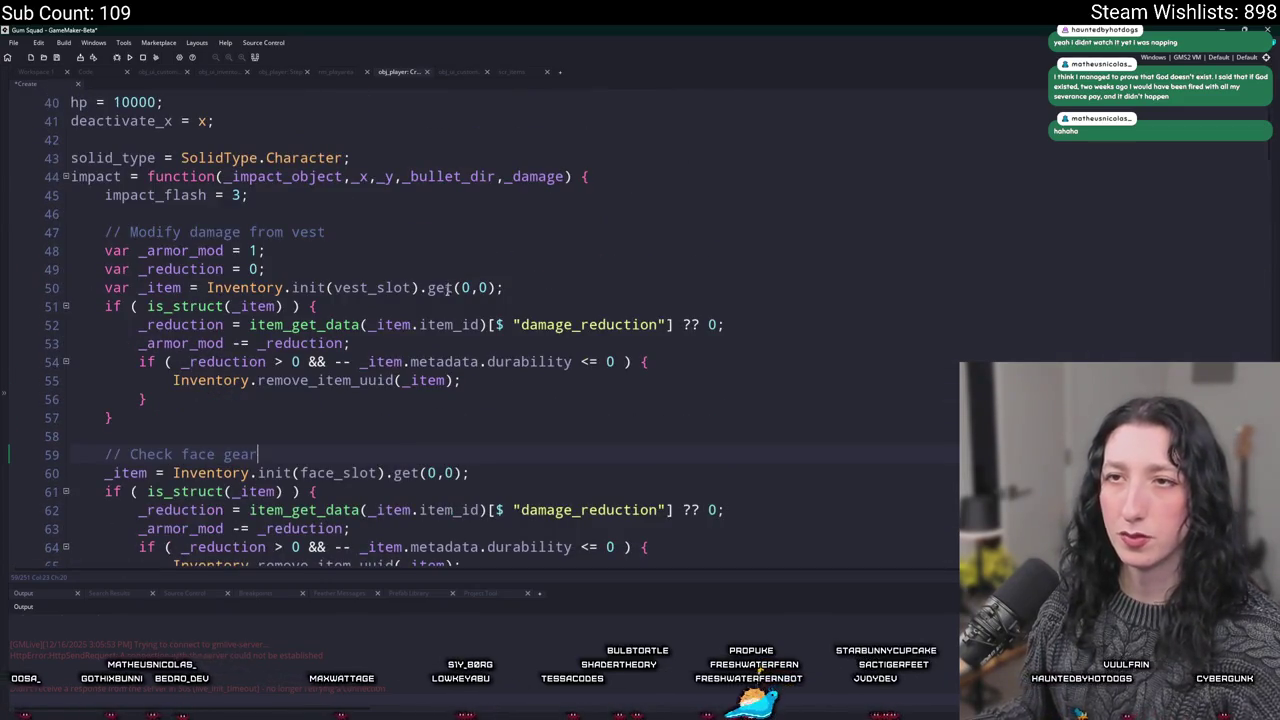
scroll(448, 288, down, 2)
Highlight the occurrences of durability, then switch to the scr_items script
double_click(528, 261)
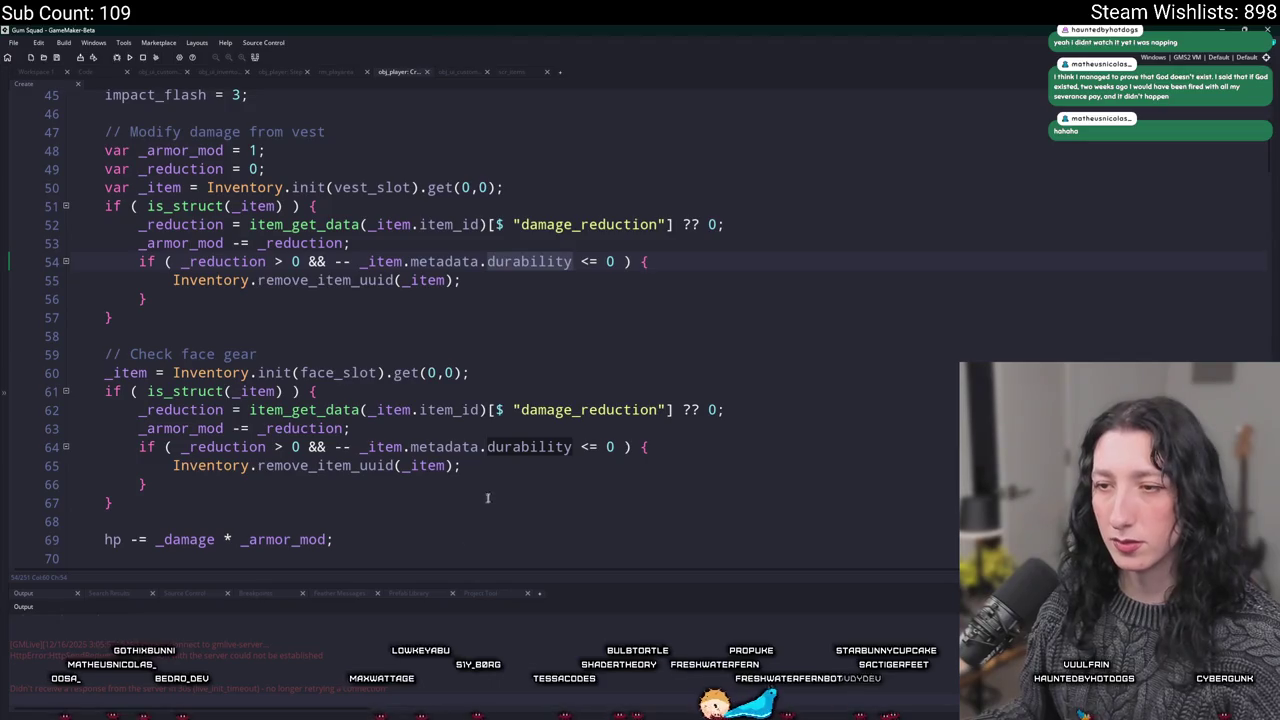
key(ctrl+Tab)
key(ctrl+Tab)
scroll(281, 410, down, 5)
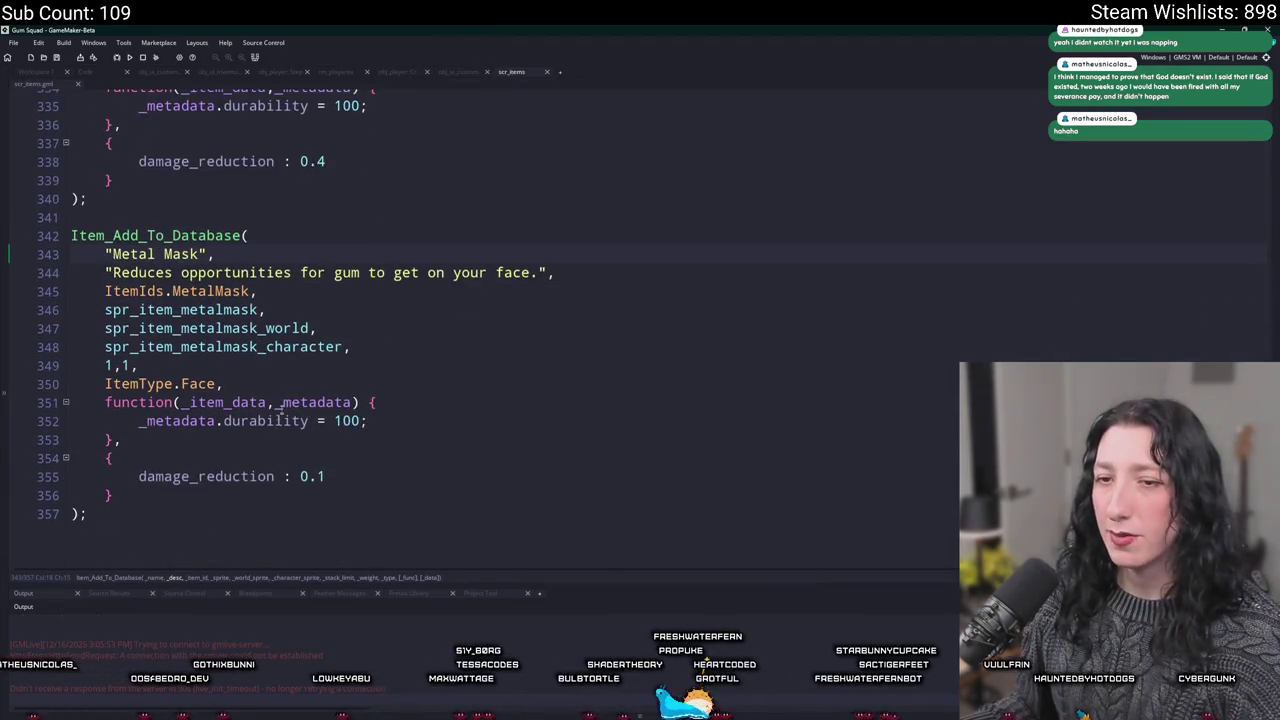
Rerun the game with F5, confirm stopping the current run, and maximize the game window
click(366, 424)
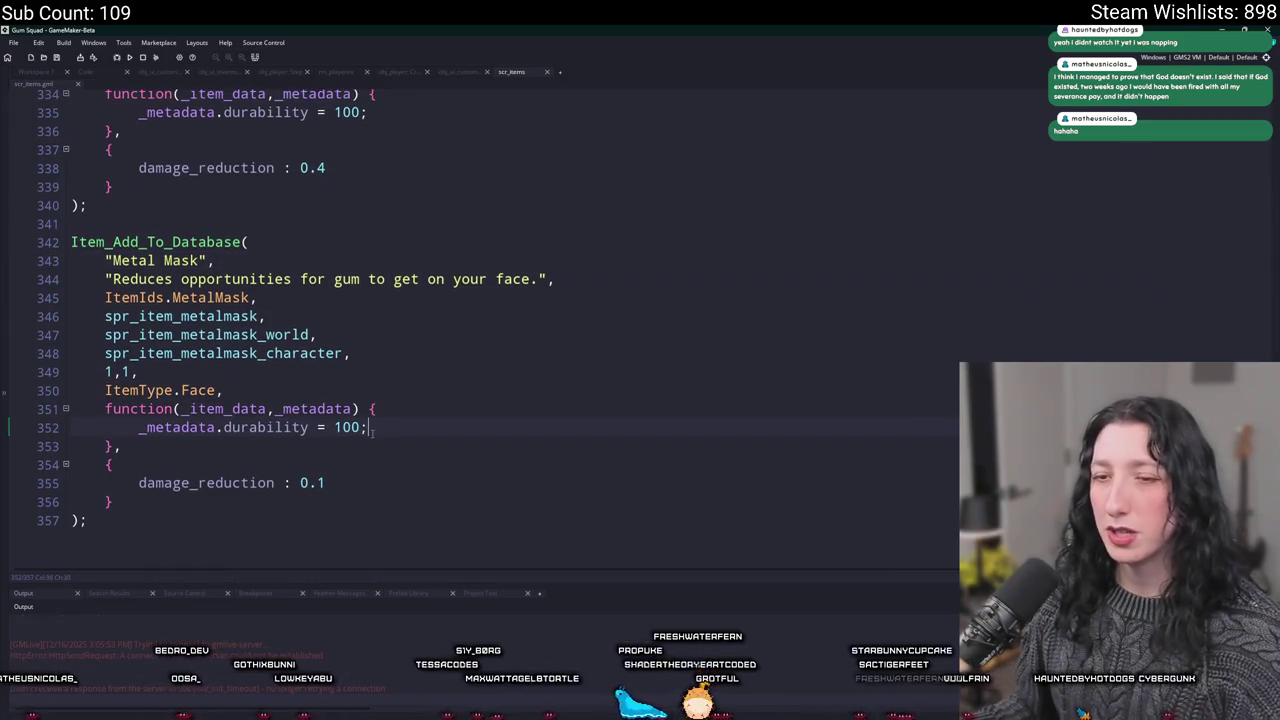
click(425, 413)
key(F5)
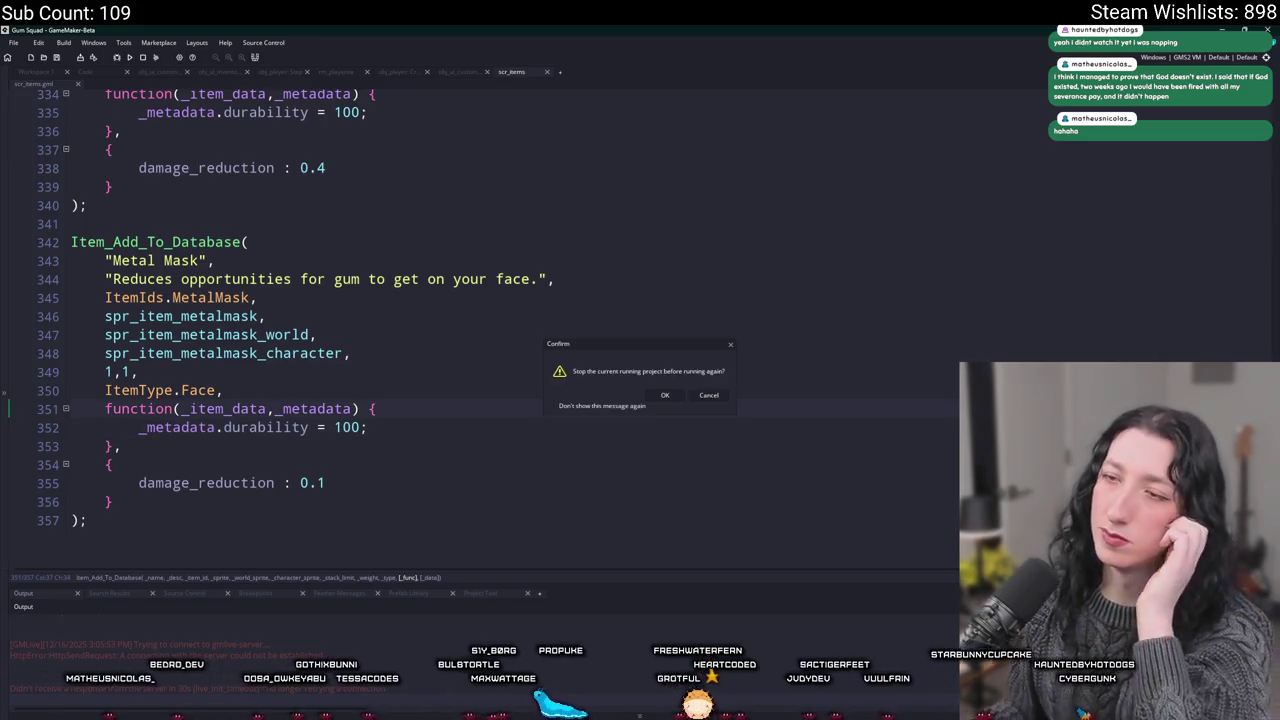
click(666, 396)
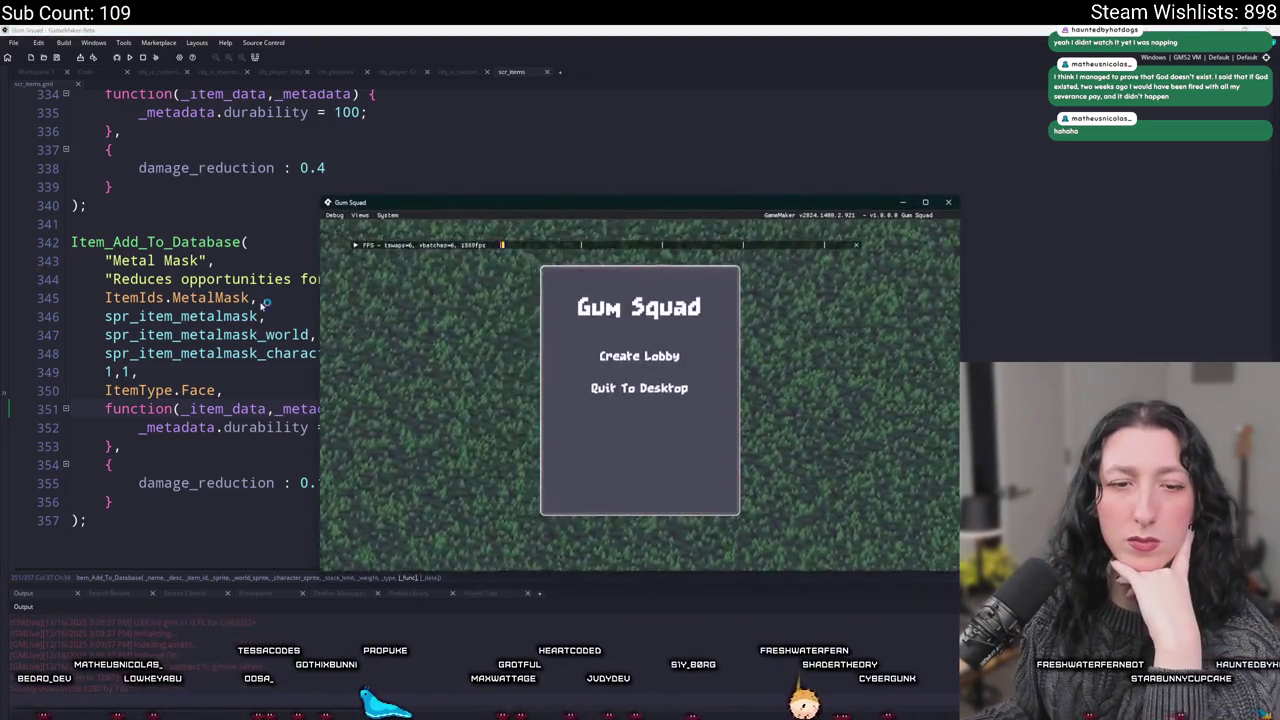
drag(480, 205, 480, 30)
Try Create Lobby, restore and close the game window, then show the asset list
click(643, 324)
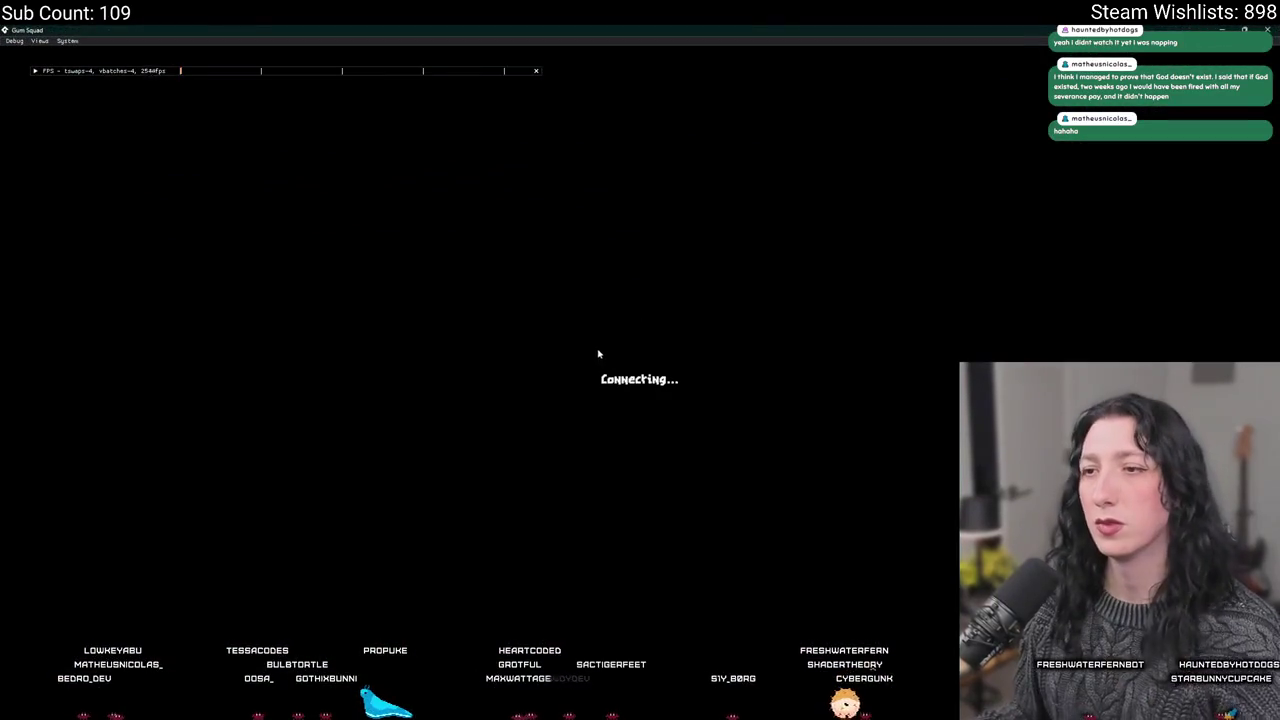
double_click(662, 29)
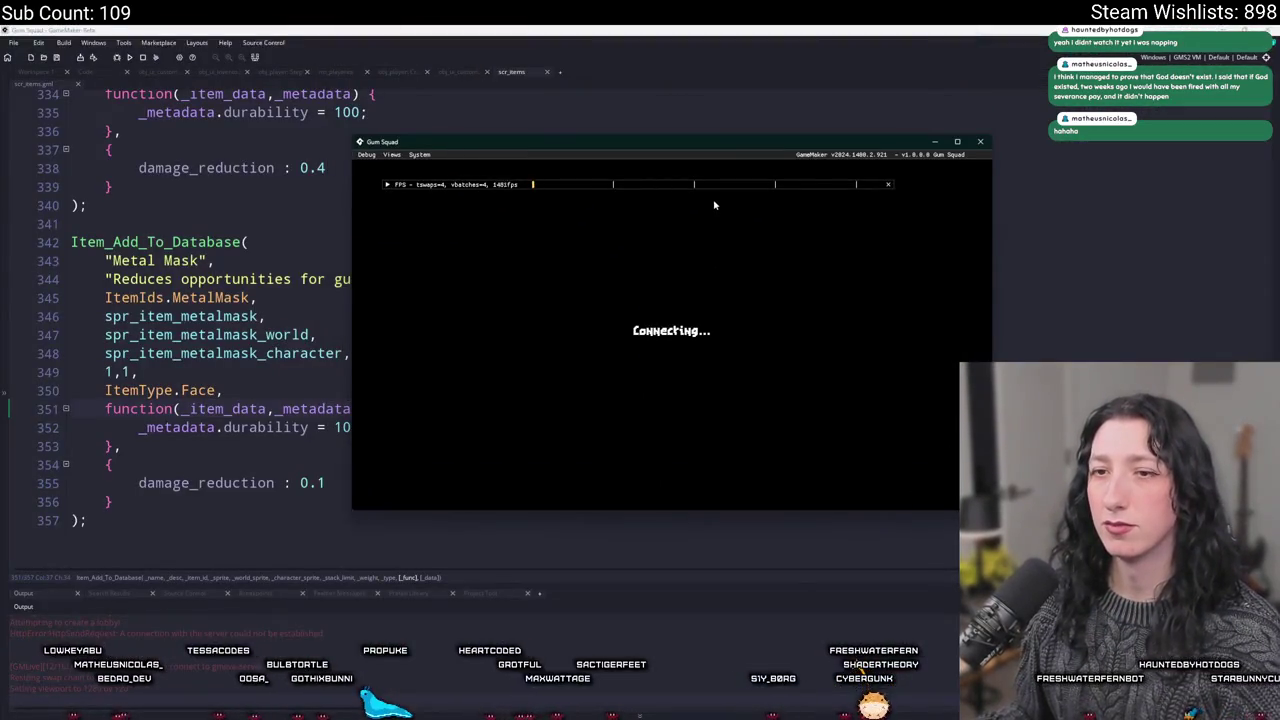
click(982, 144)
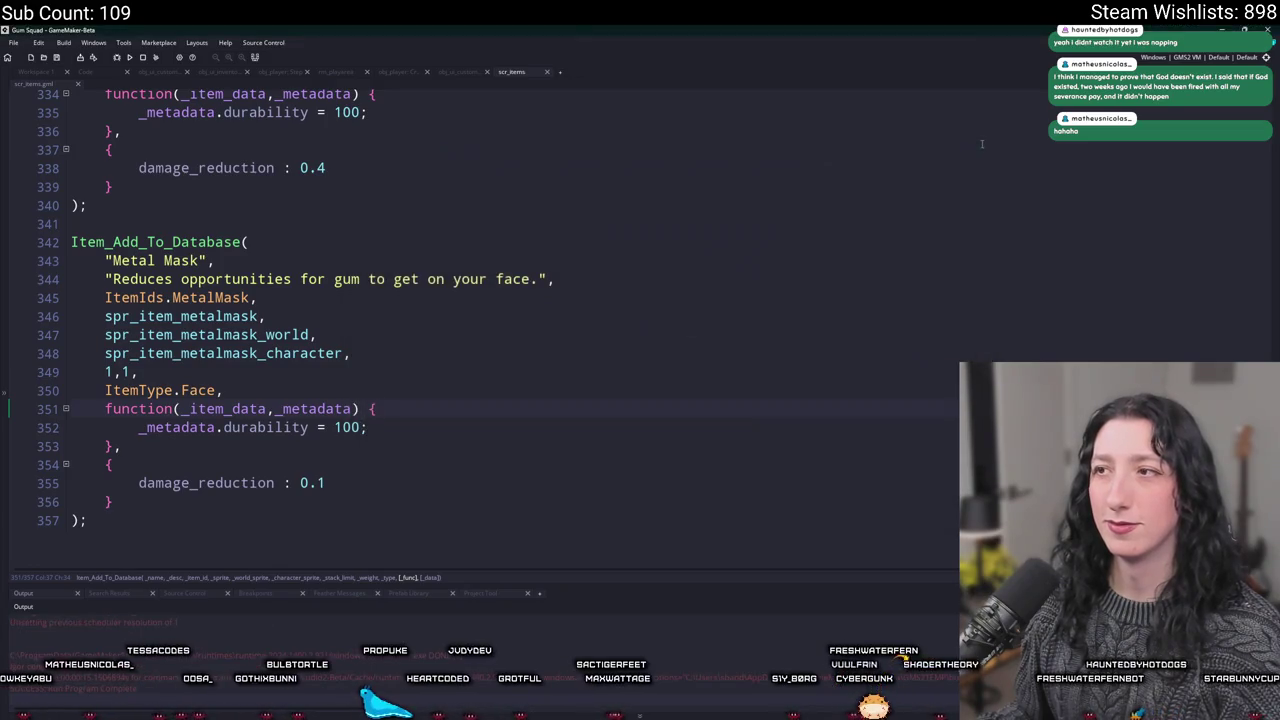
click(1273, 192)
Open the scr_networking script through a Ctrl+T search for 'scr_net'
click(691, 188)
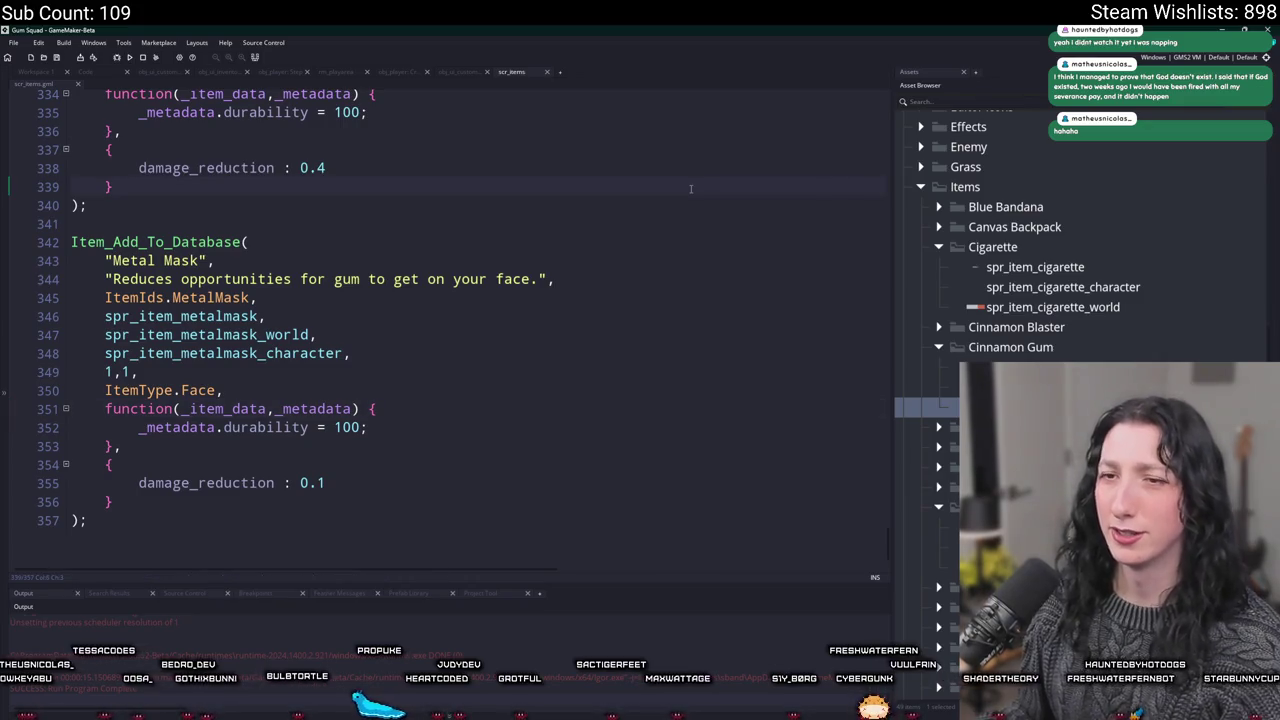
key(ctrl+t)
text(scr_net)
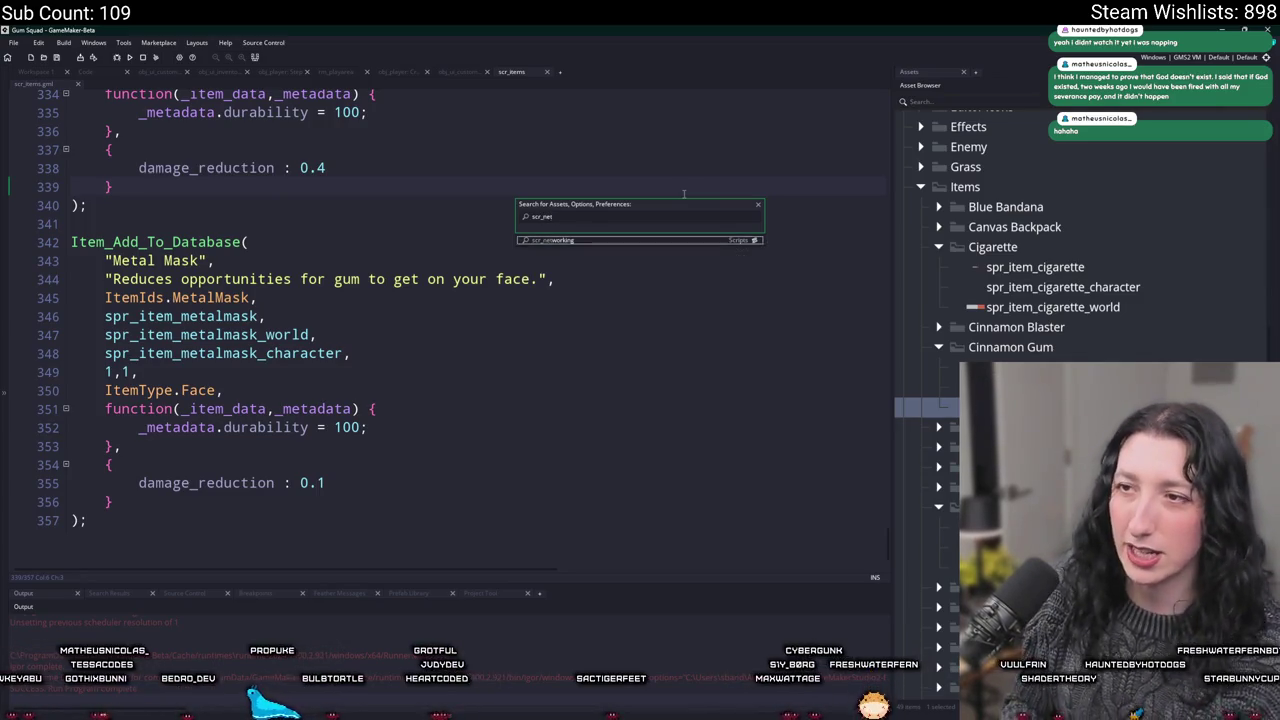
key(Return)
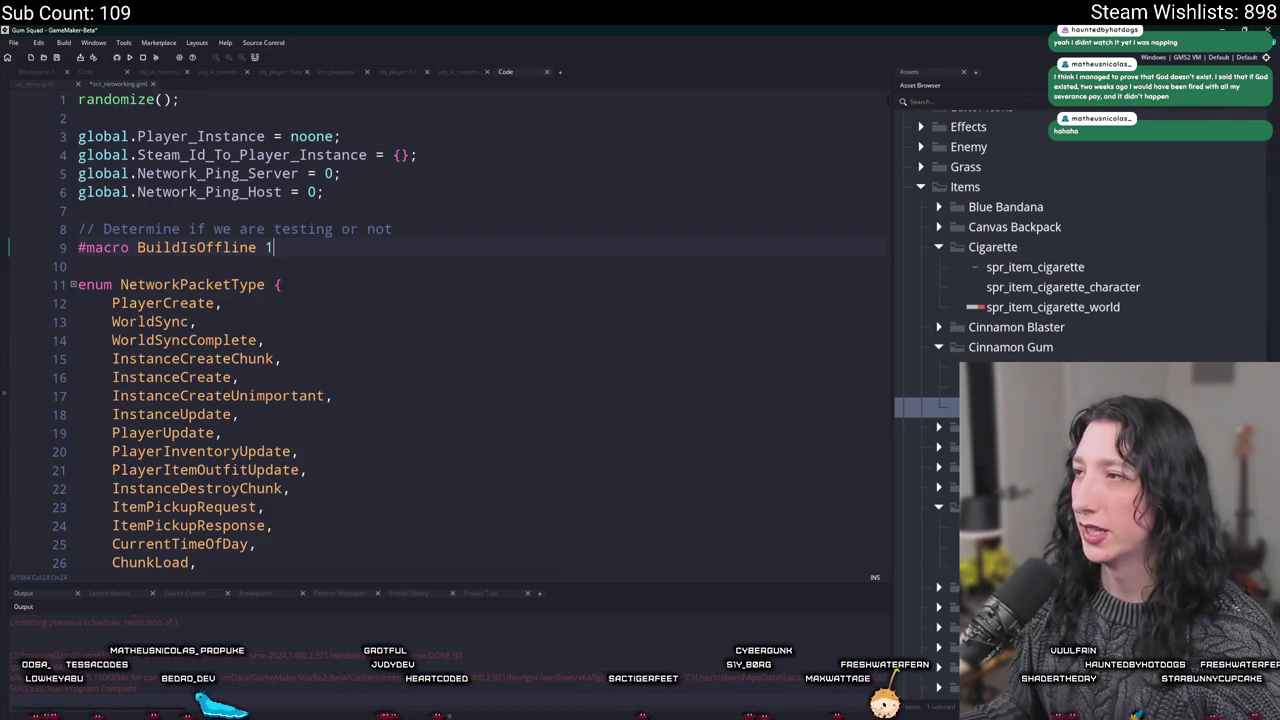
scroll(993, 331, up, 10)
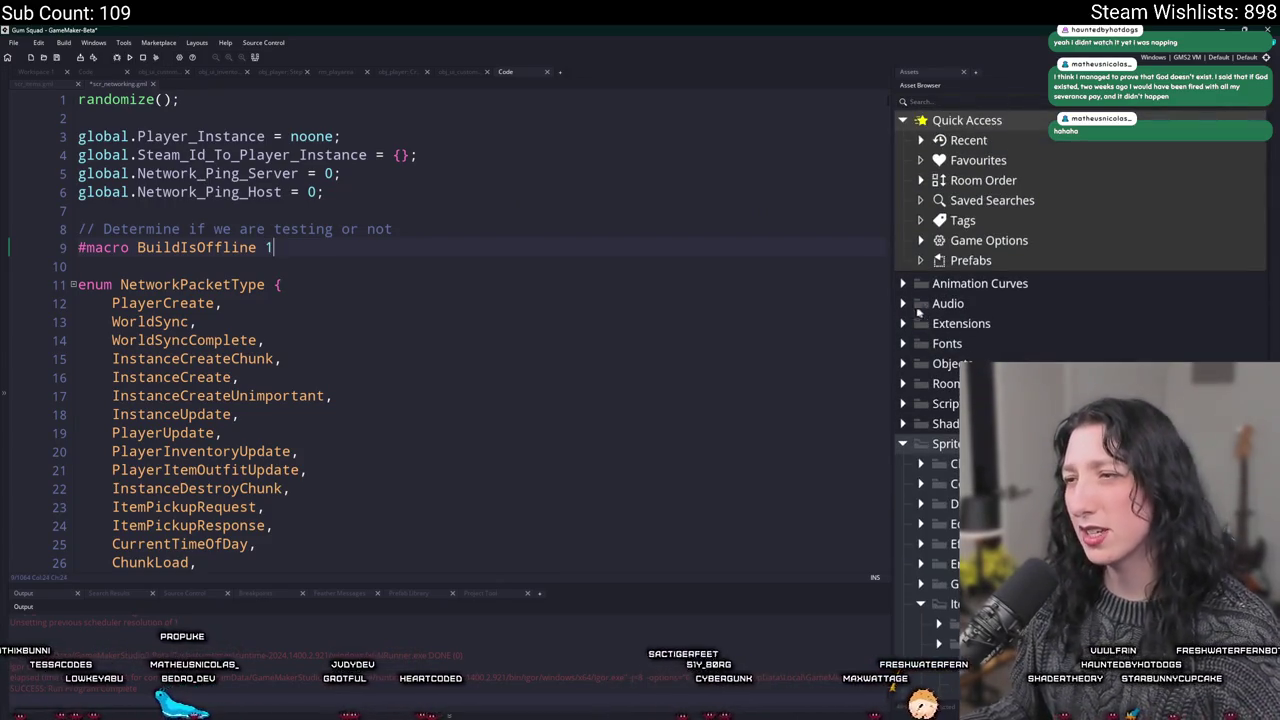
Open the Steamworks extension from the Extensions folder in the Asset Browser
click(916, 322)
click(920, 364)
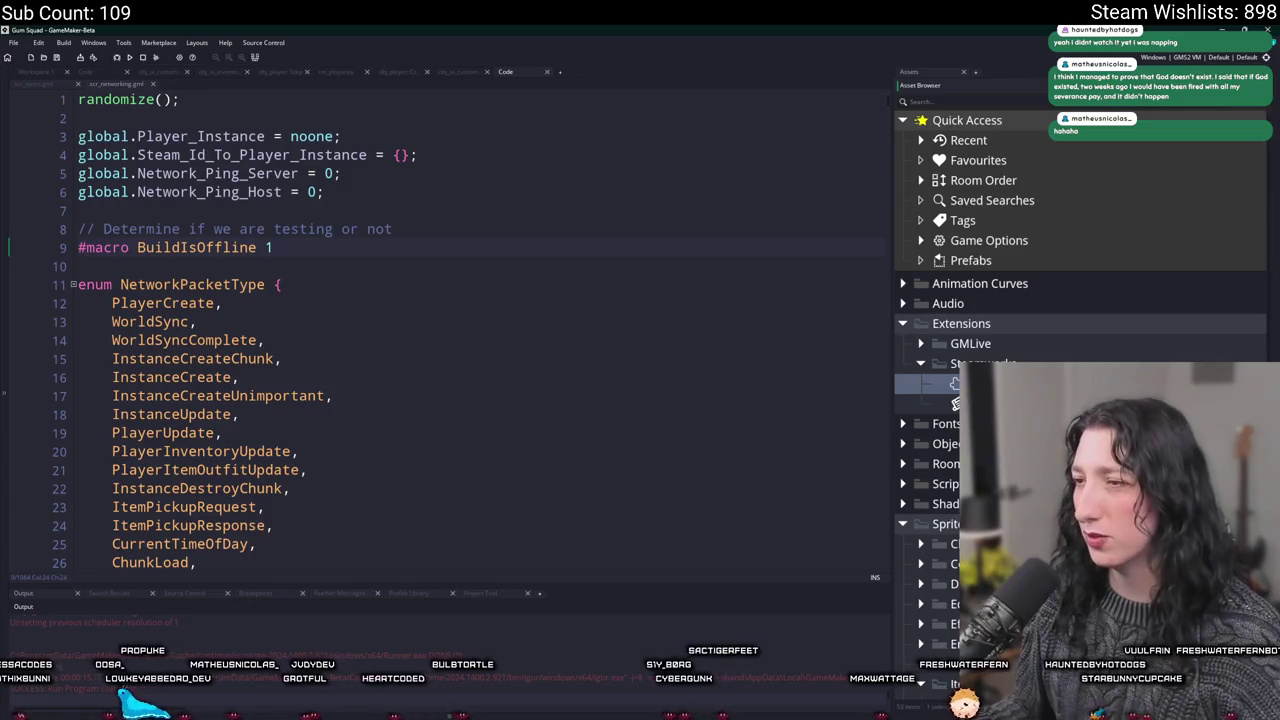
double_click(955, 383)
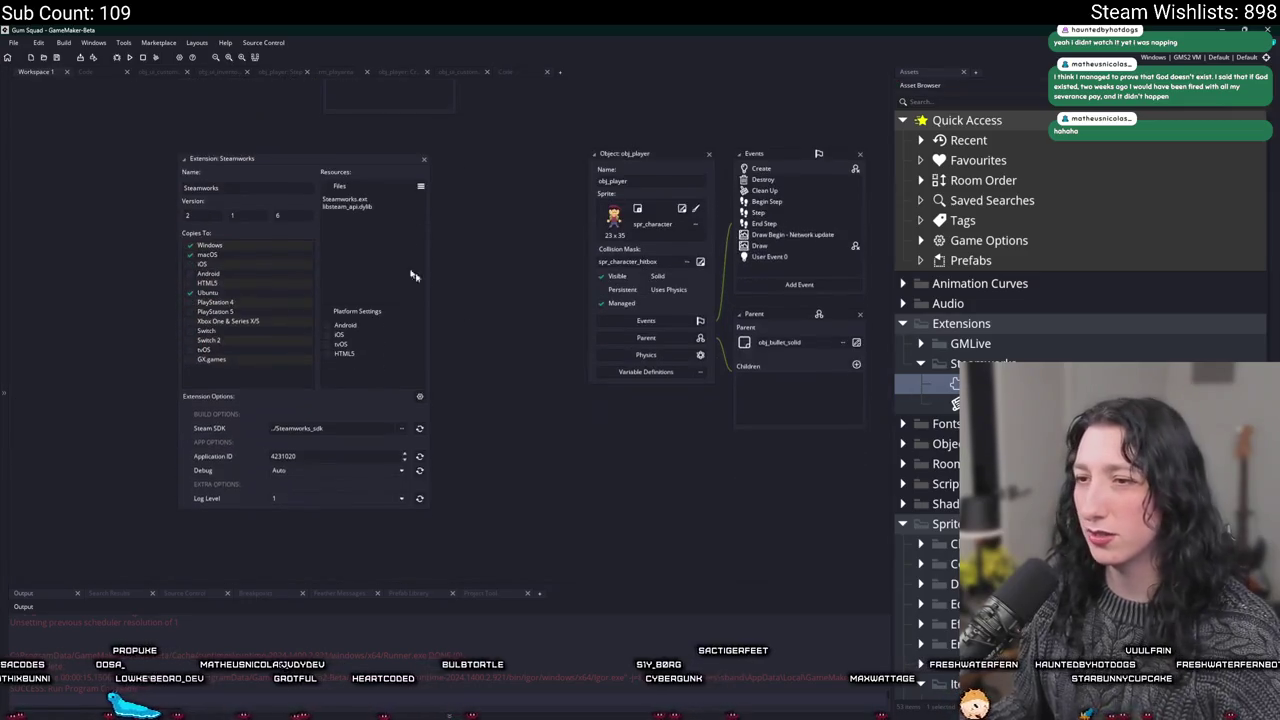
Close Steamworks, run the game, walk into the building and open inventory and customization
click(424, 157)
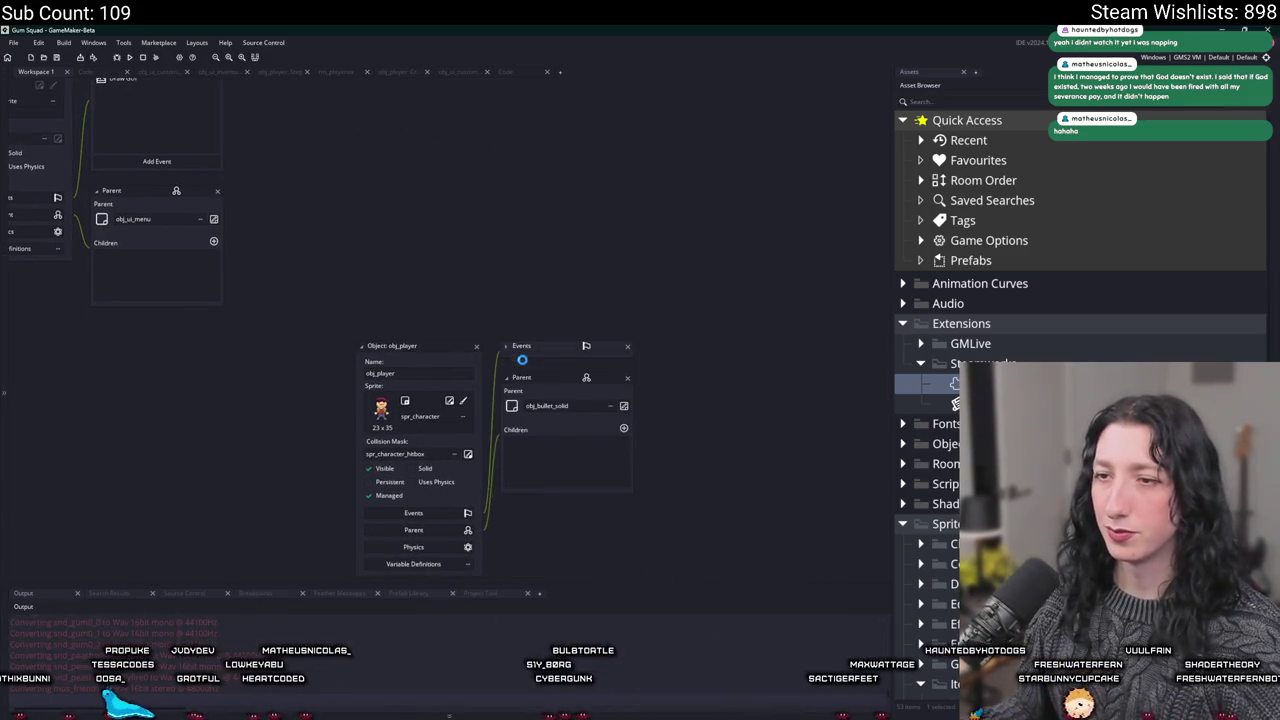
click(528, 360)
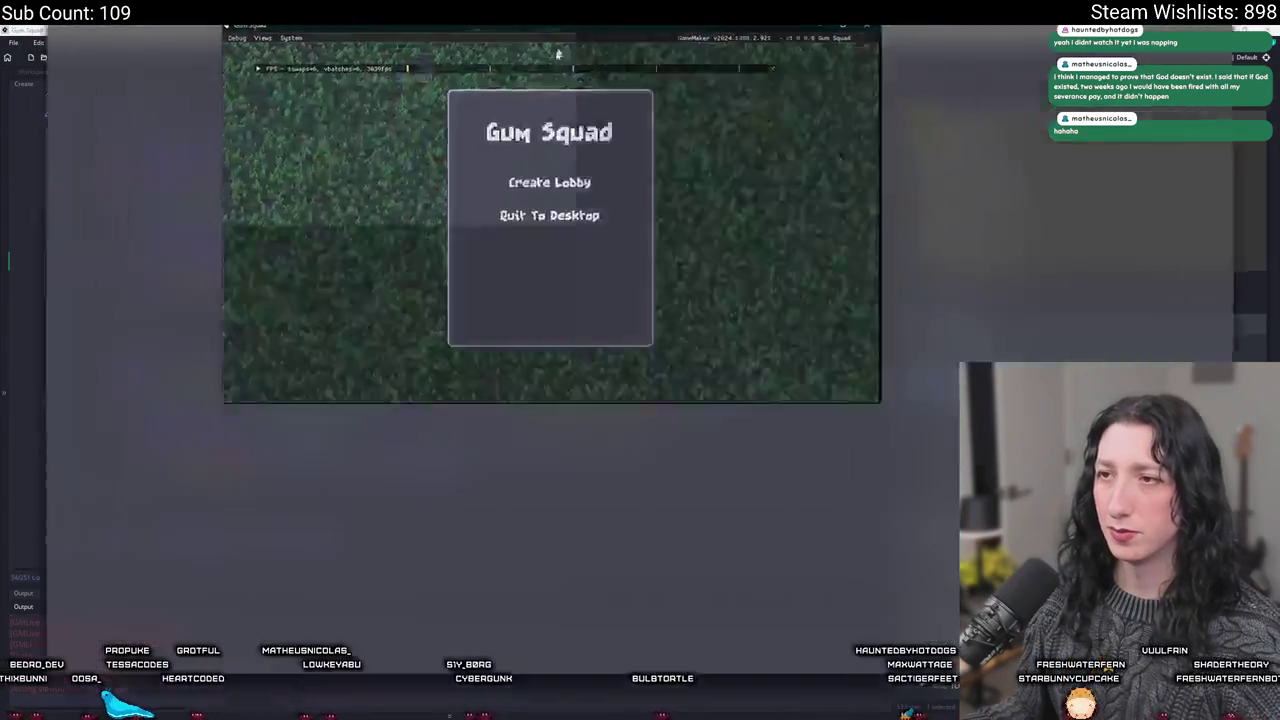
key(a)
key(w)
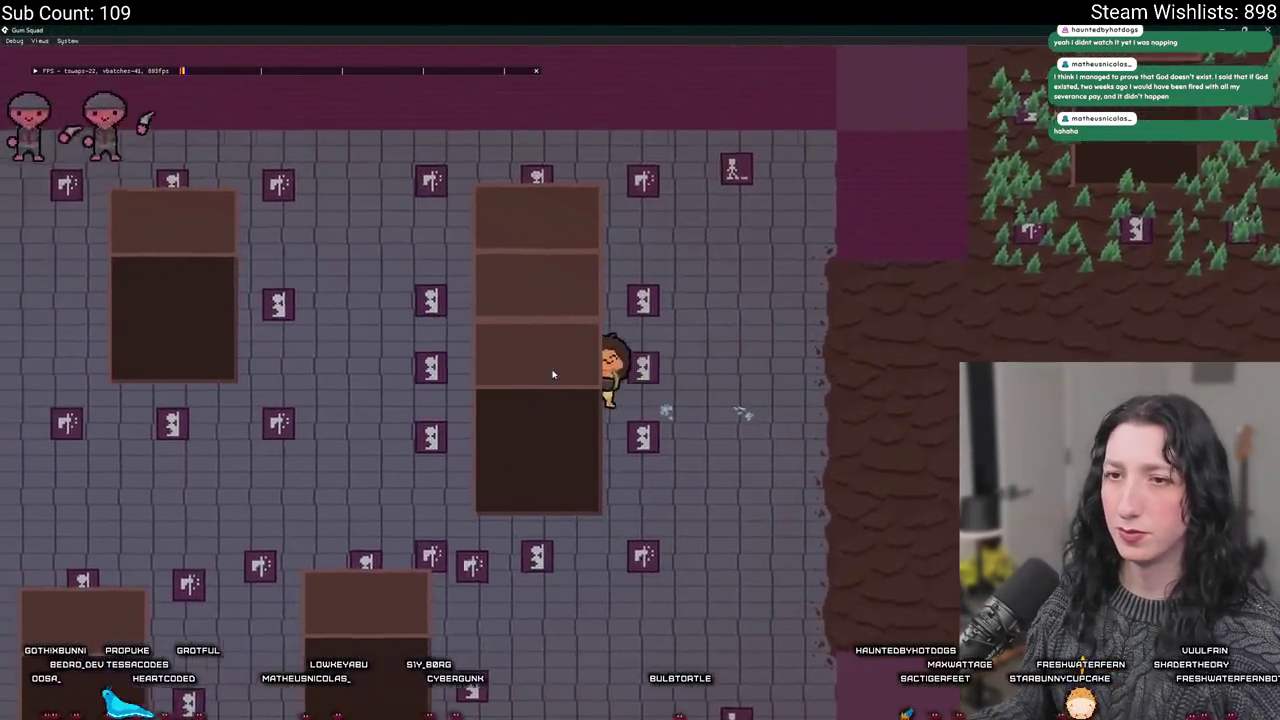
key(e)
key(Tab)
key(Tab)
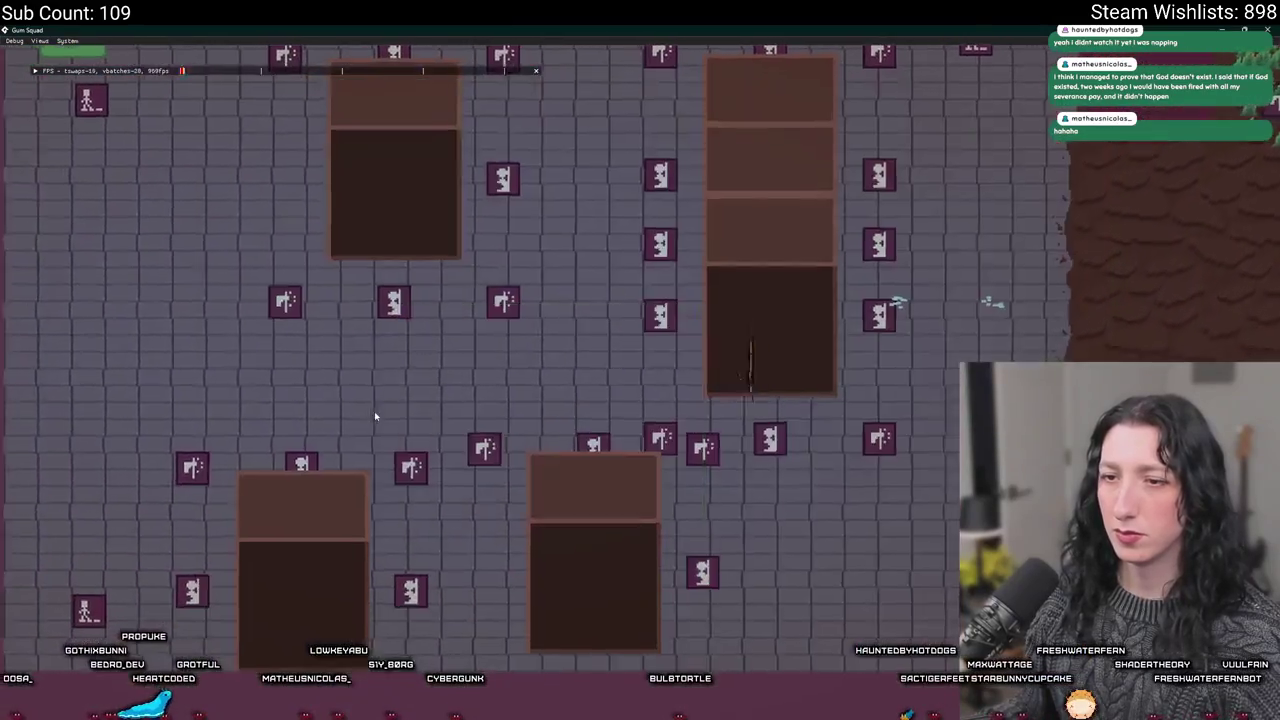
key(a)
key(a)
key(w)
key(Tab)
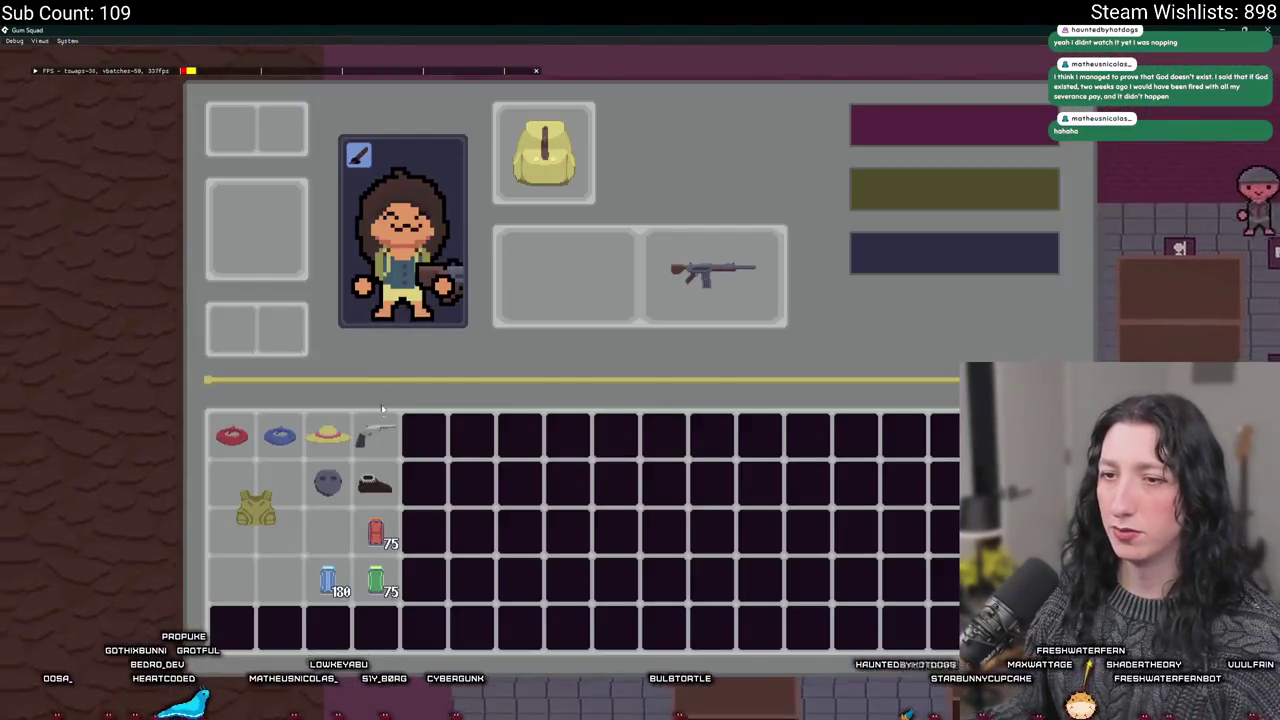
key(Tab)
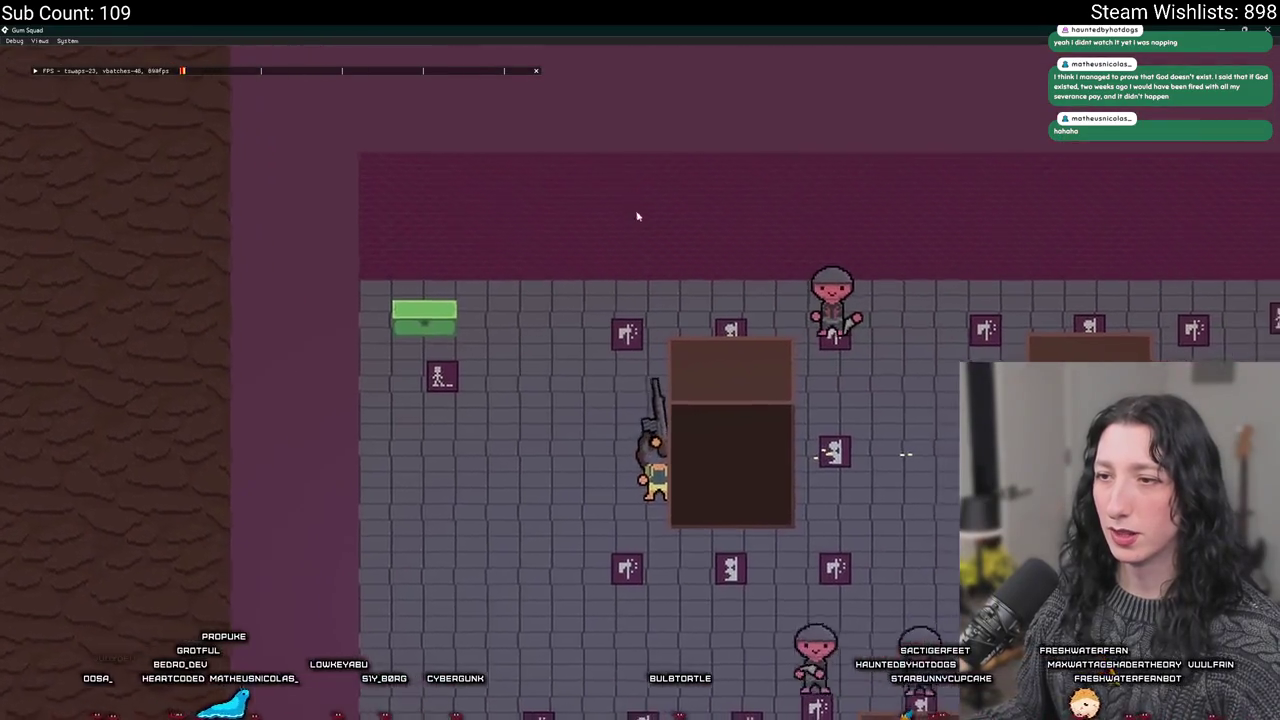
key(a)
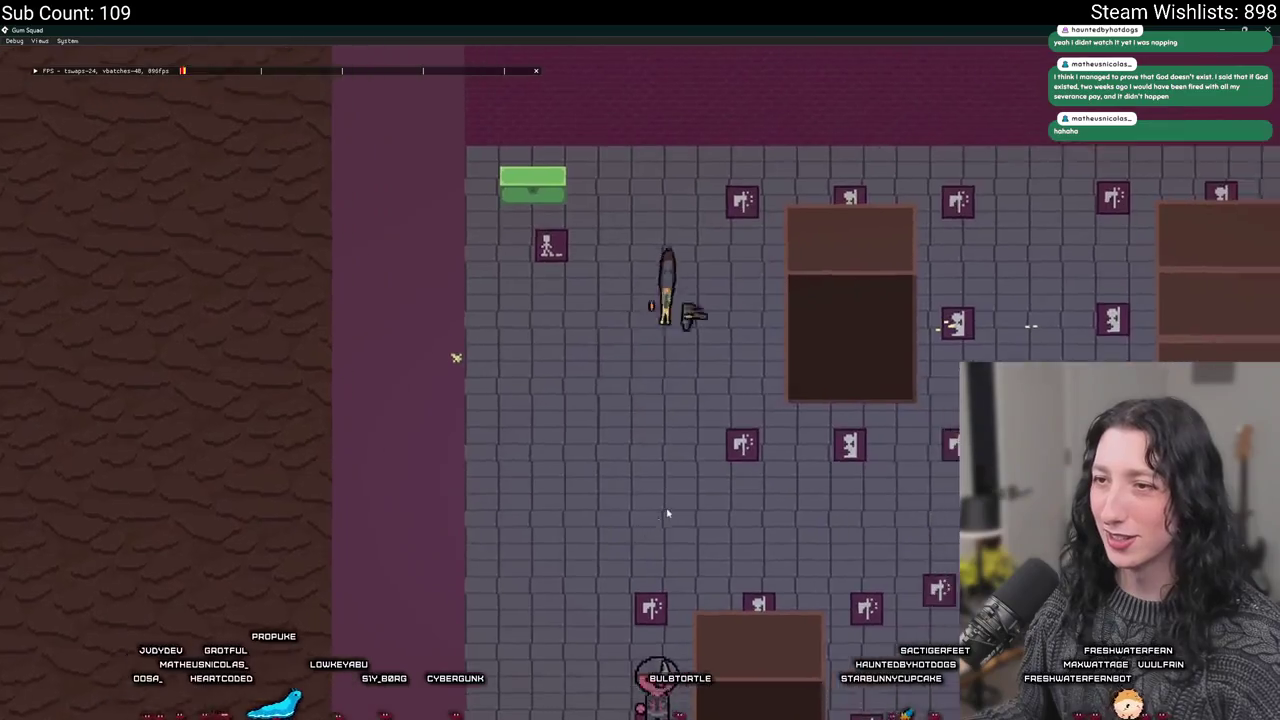
key(Tab)
key(e)
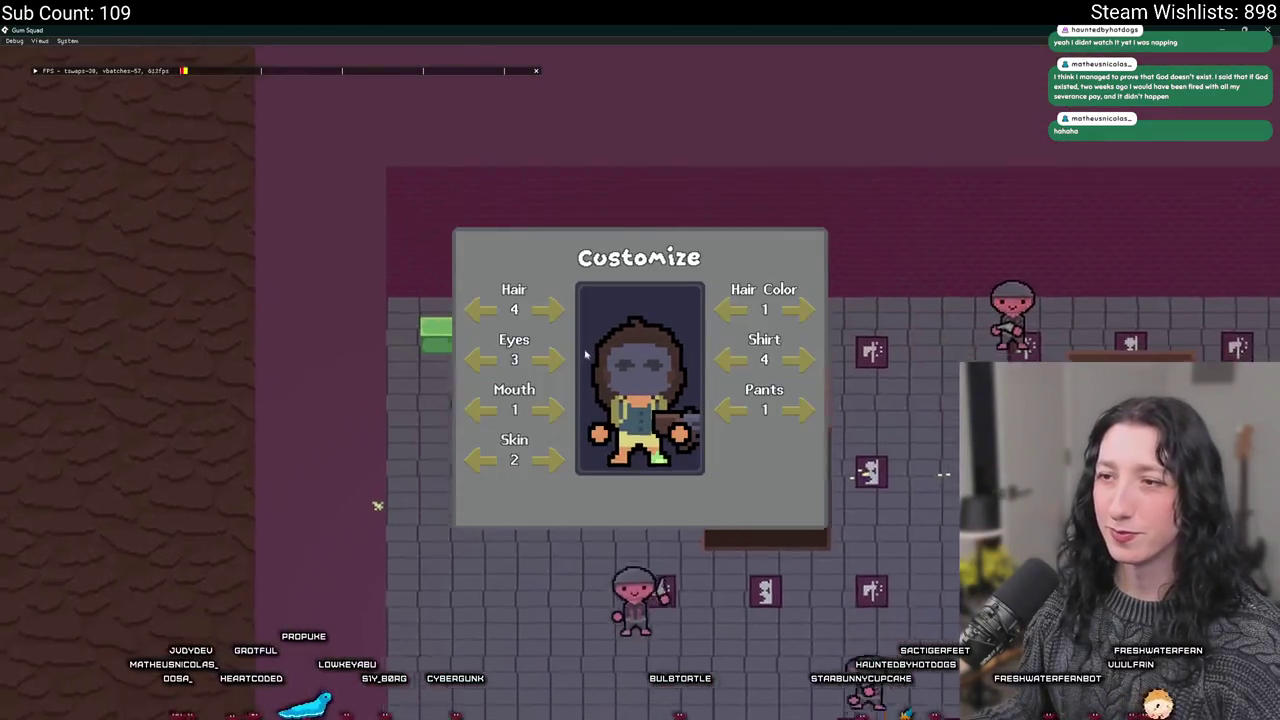
Cycle the character's eye style three times and hair style three times
click(549, 360)
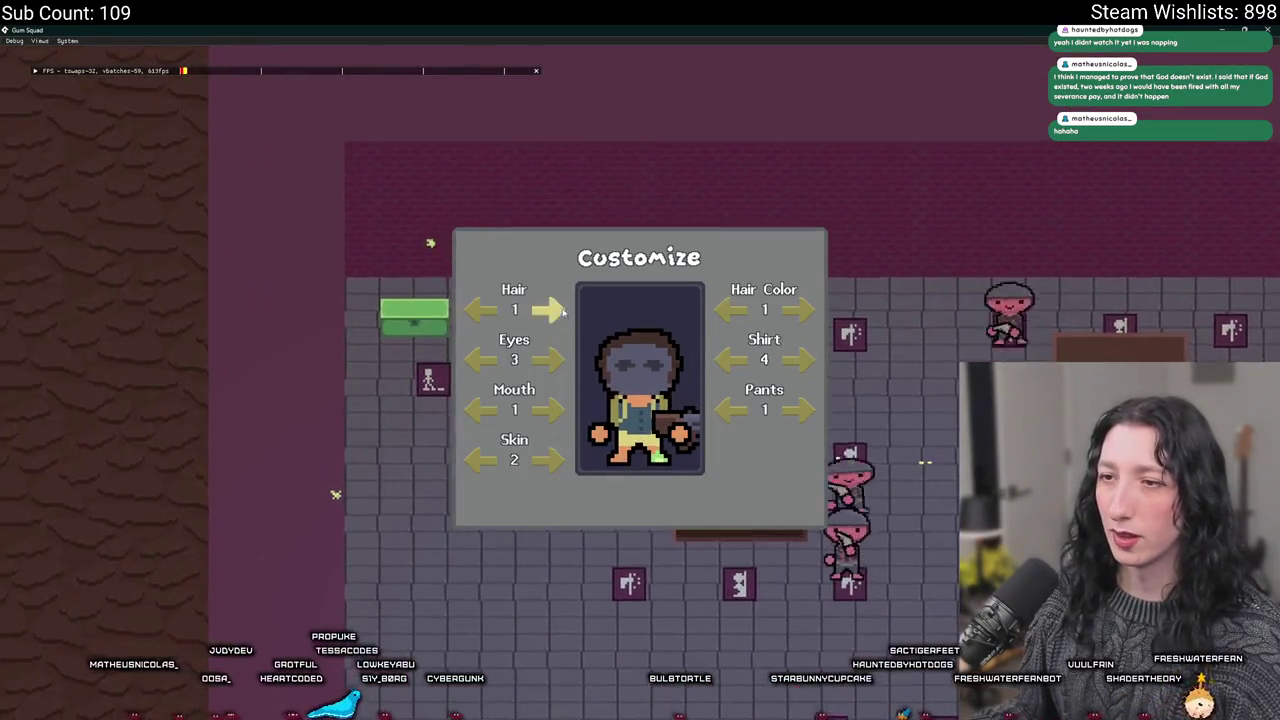
click(549, 360)
click(549, 360)
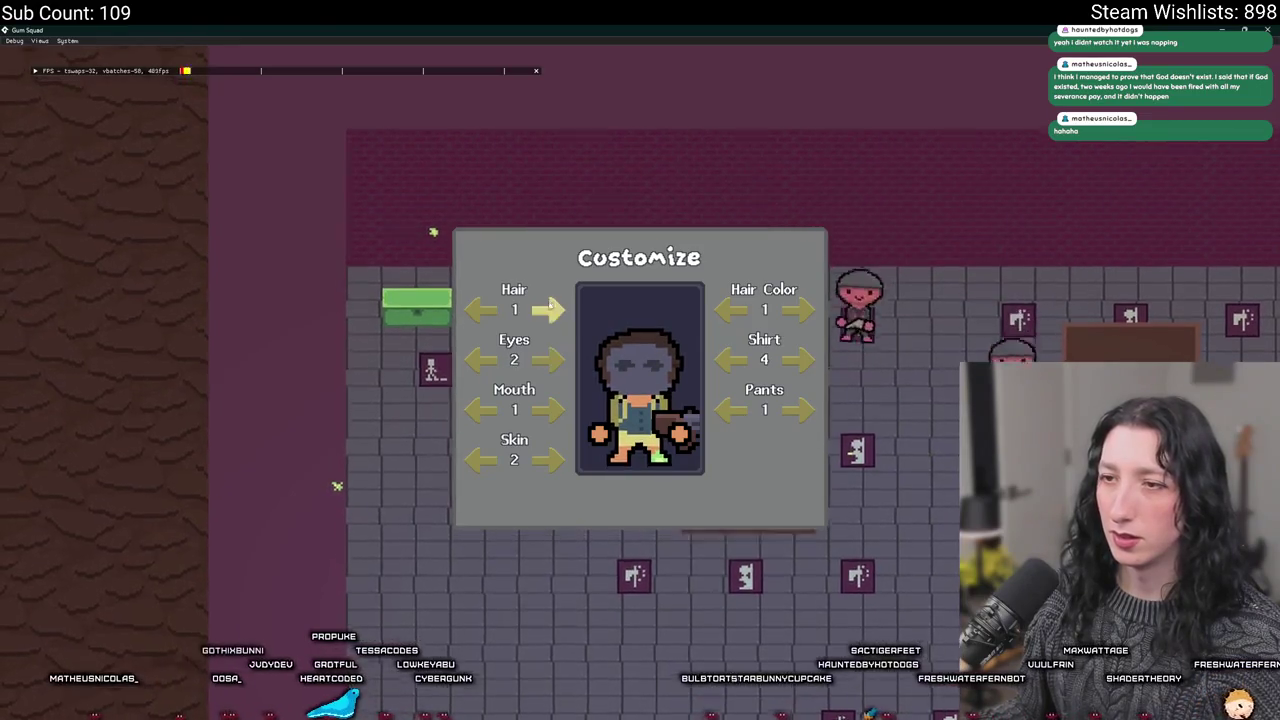
click(549, 308)
click(549, 308)
click(549, 308)
click(549, 308)
Leave customization, check the loot inventory grid, walk around, then quit the game
key(Escape)
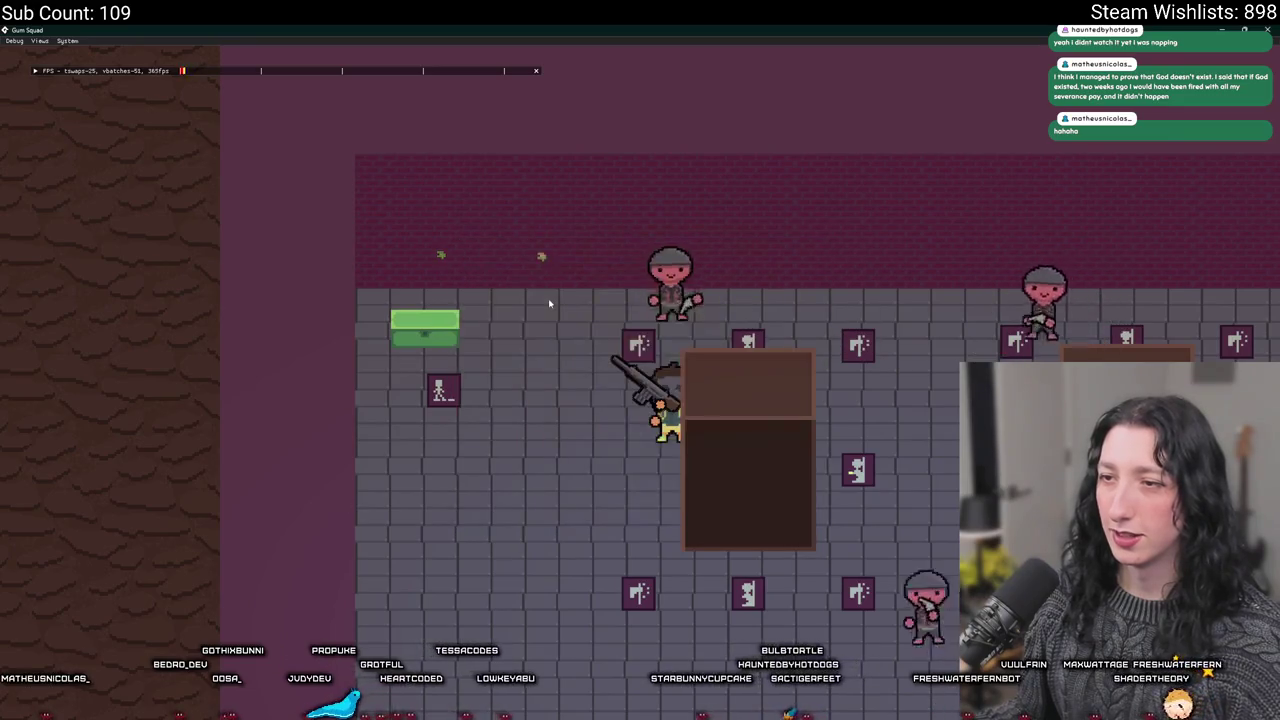
key(a)
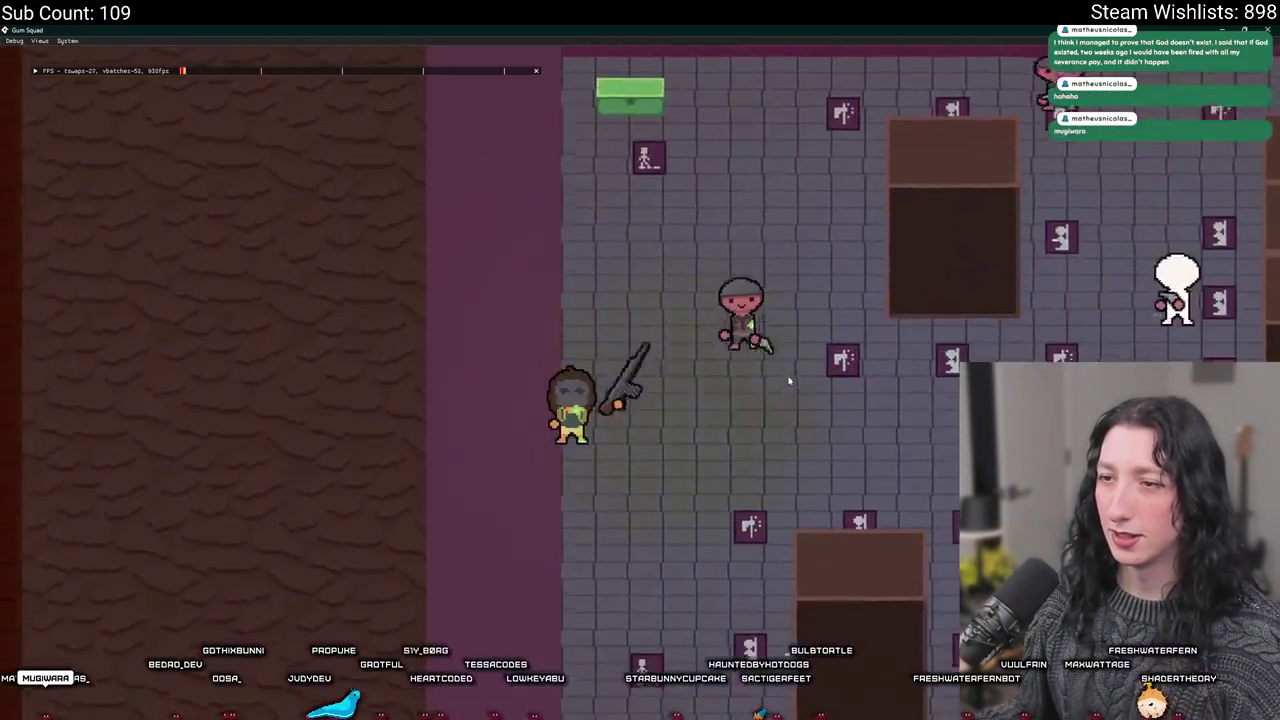
key(s)
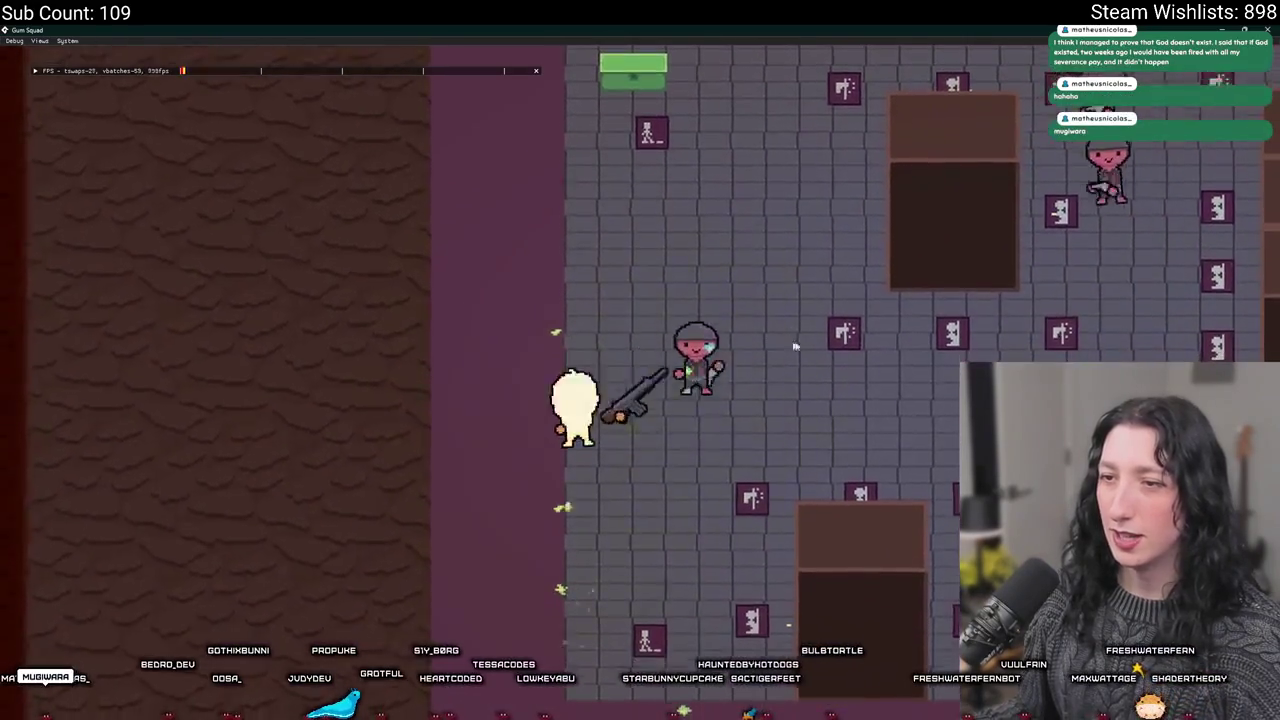
key(Tab)
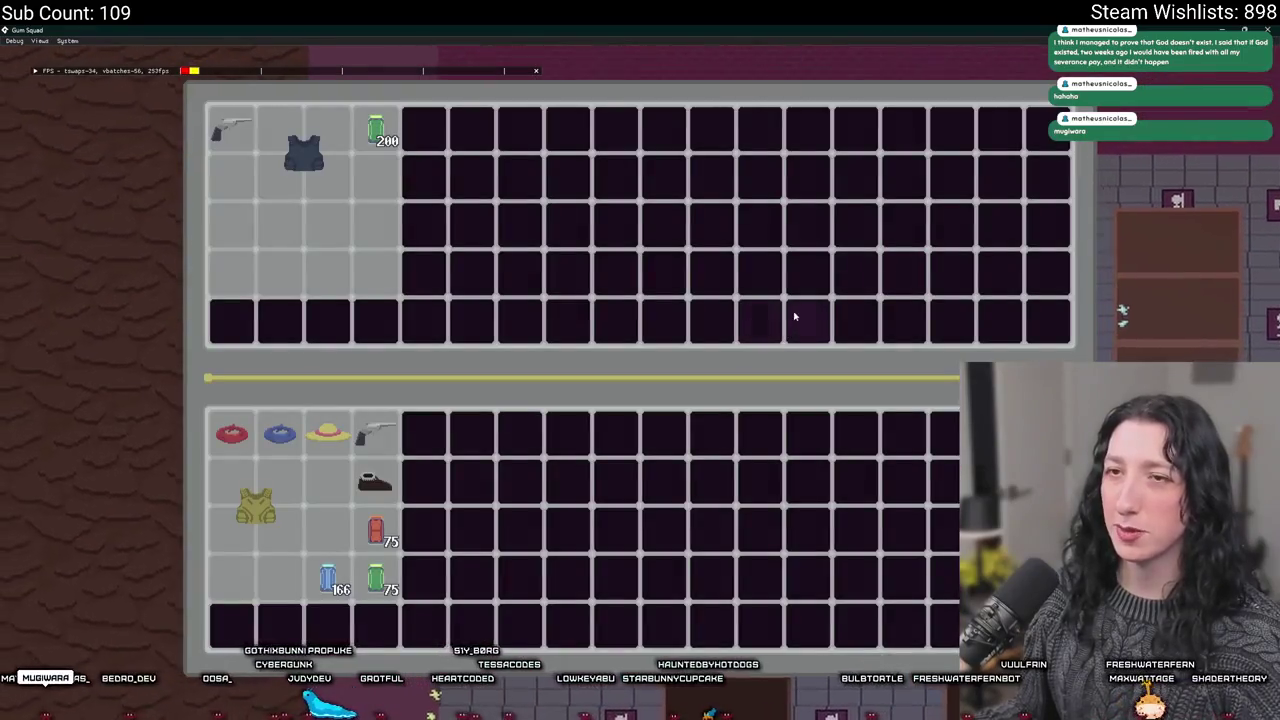
key(Tab)
key(d)
key(s)
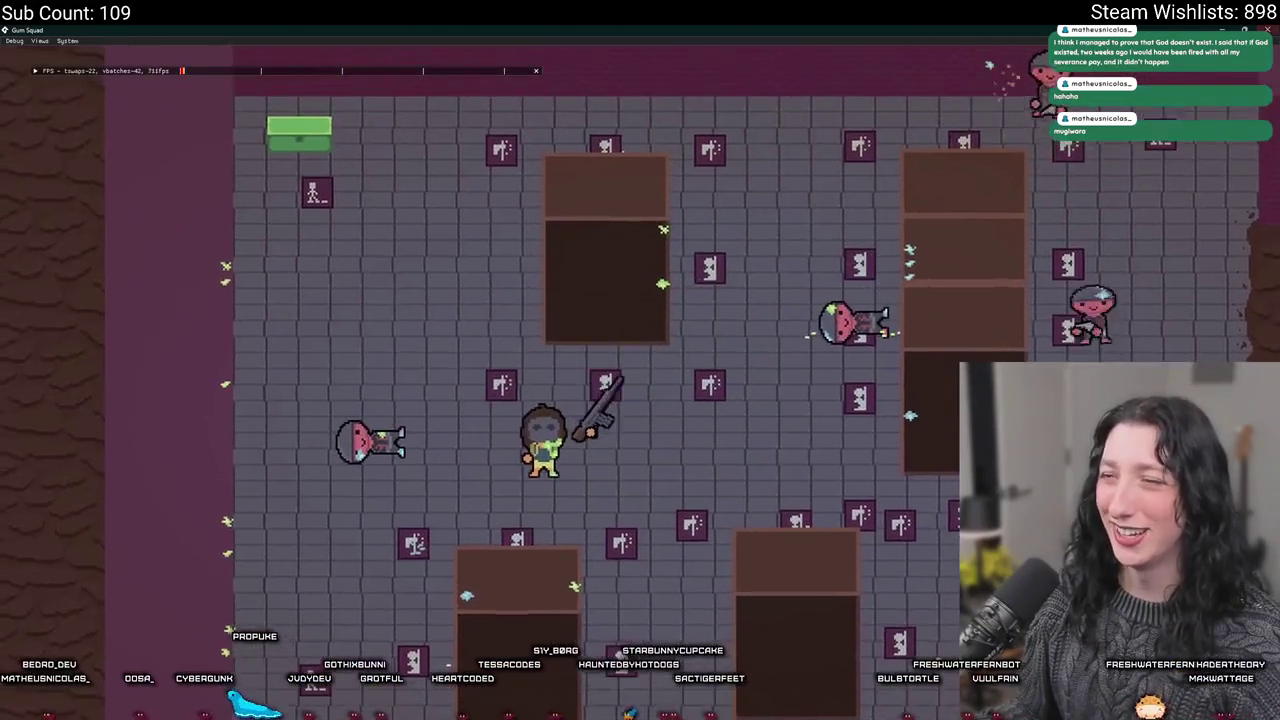
key(Escape)
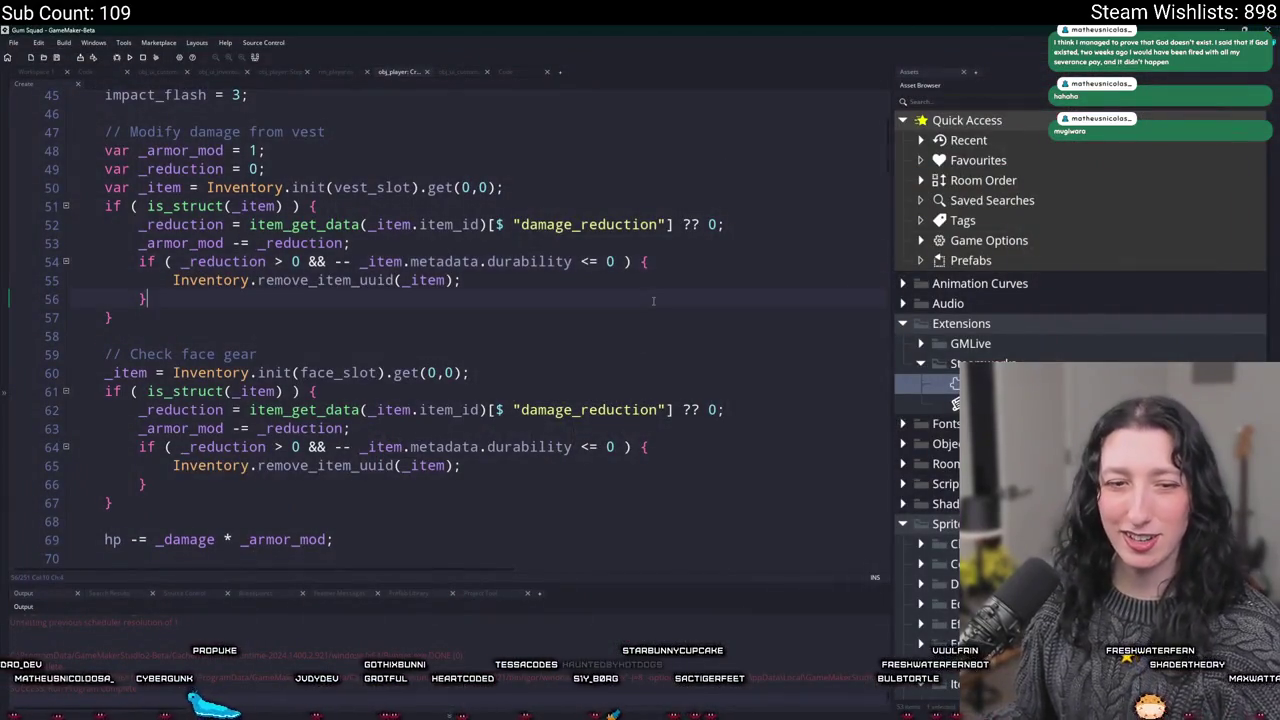
Open scr_character via the 'r_dr' asset search and review its draw_sprite item calls
key(ctrl+t)
text(characte)
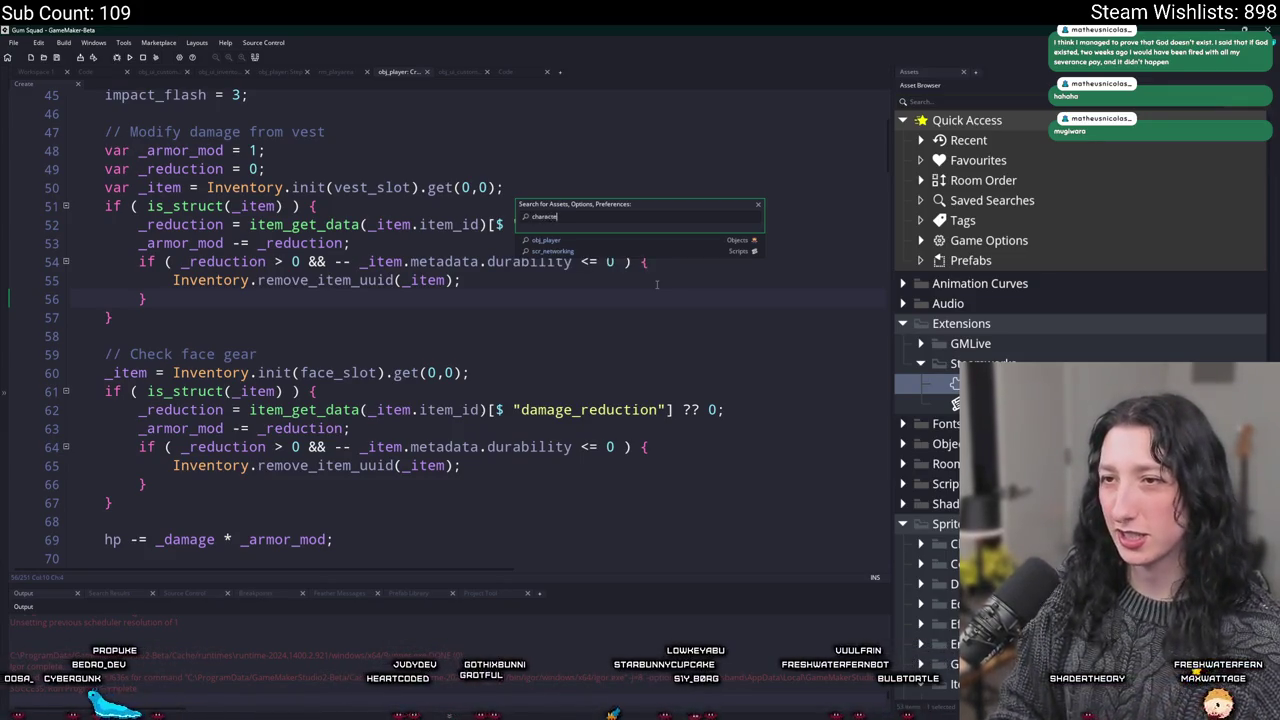
text(r_)
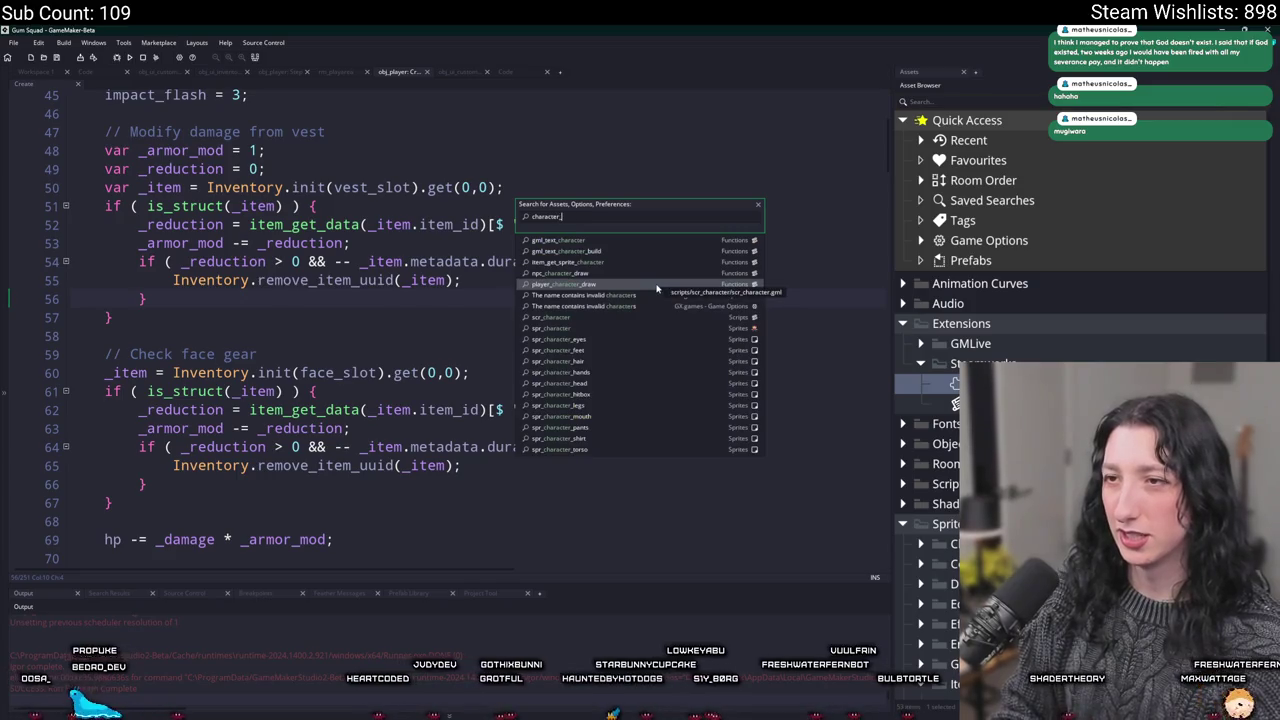
text(dr)
key(Return)
scroll(649, 375, down, 8)
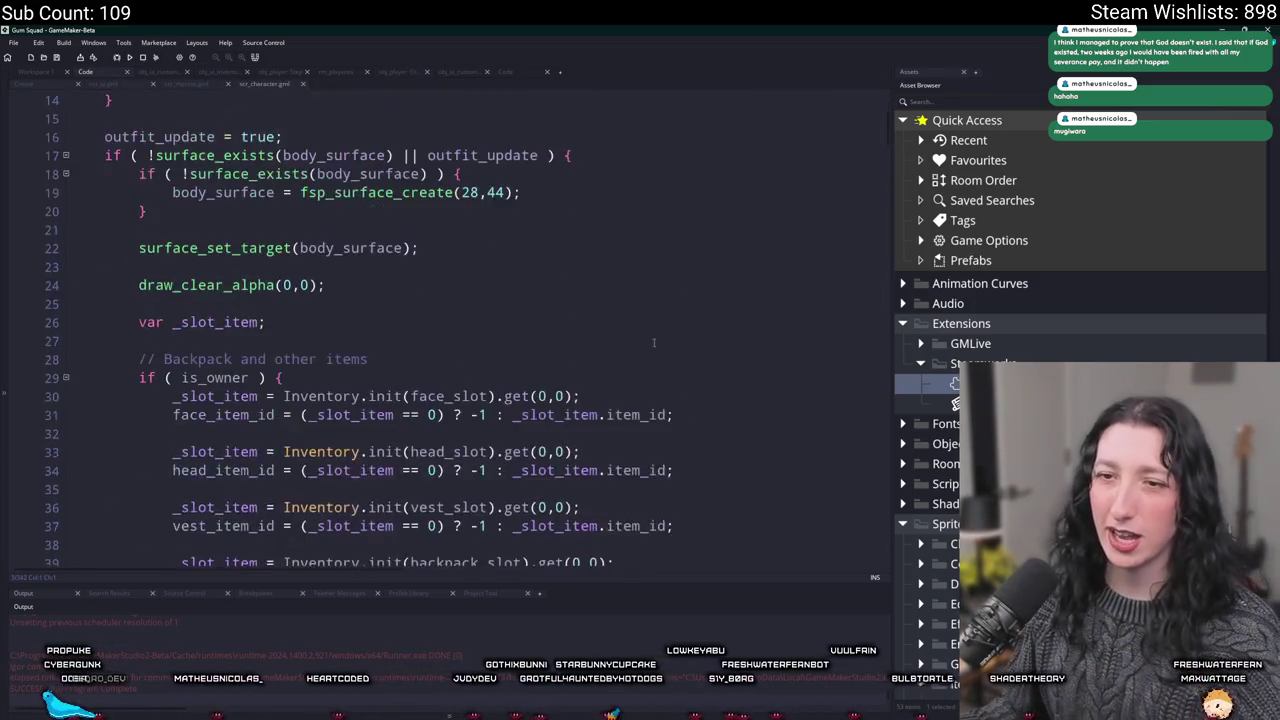
scroll(380, 385, down, 15)
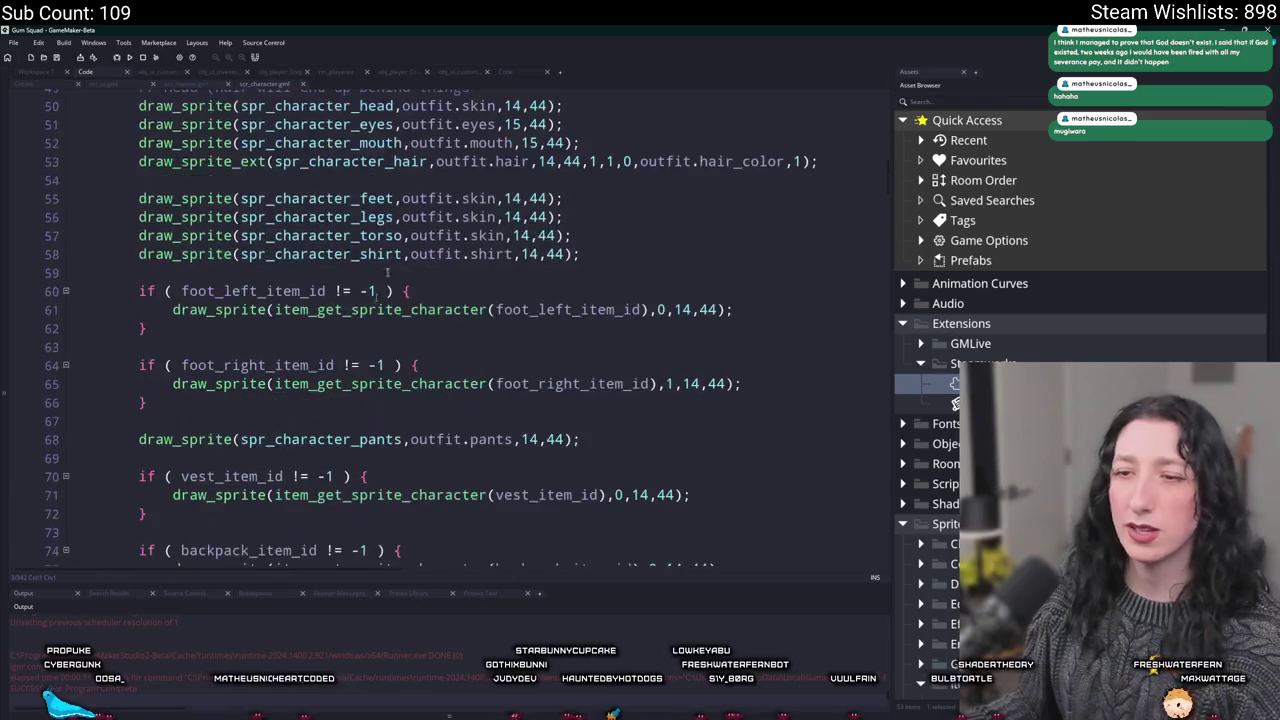
scroll(530, 370, up, 10)
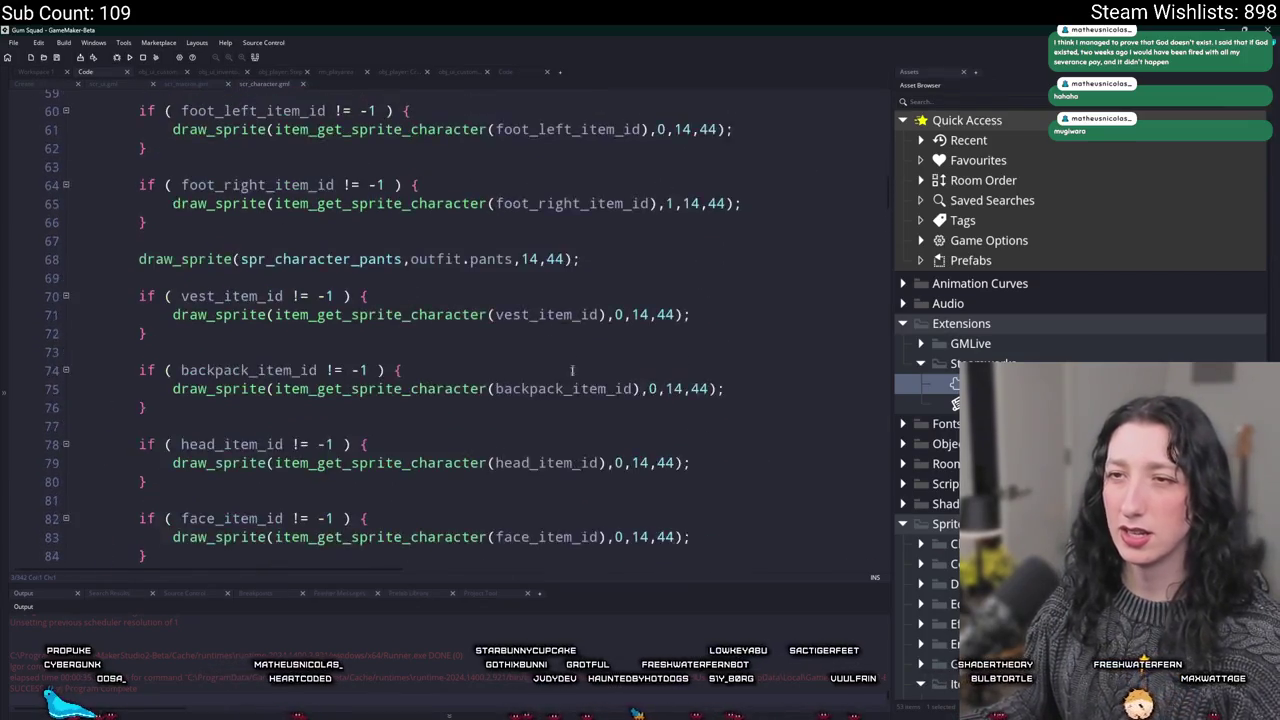
scroll(397, 295, up, 2)
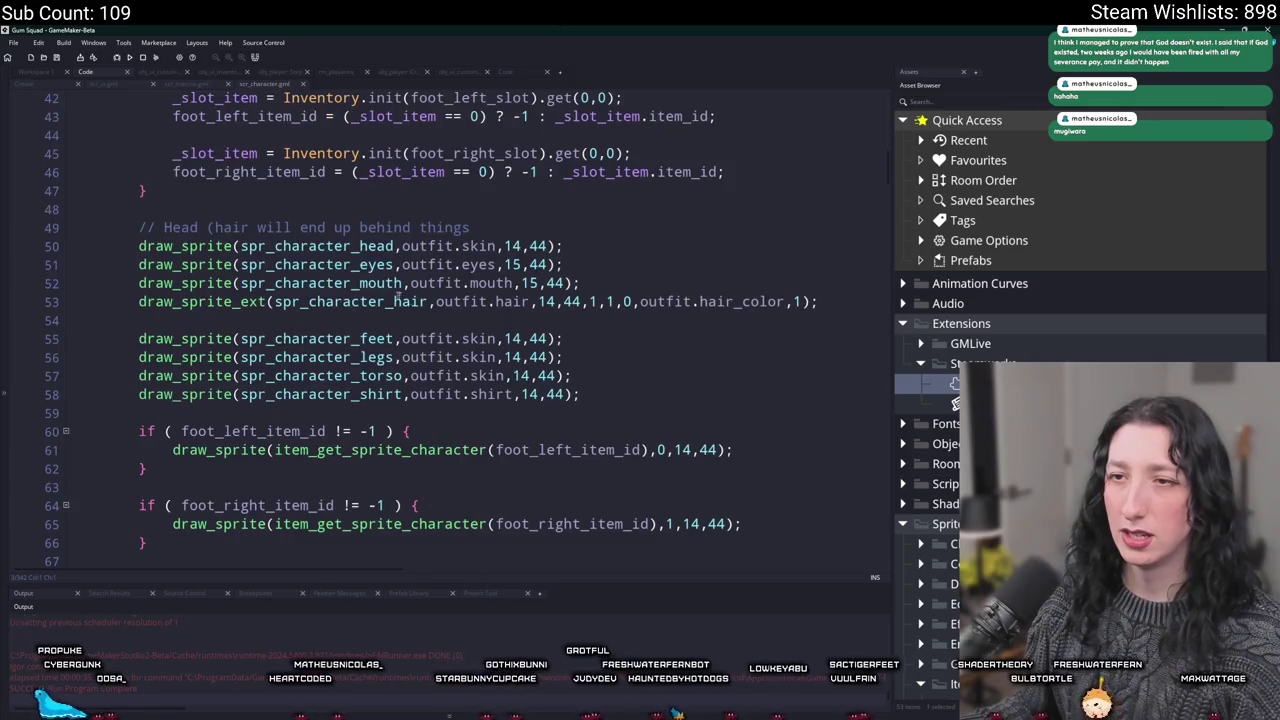
scroll(645, 335, up, 2)
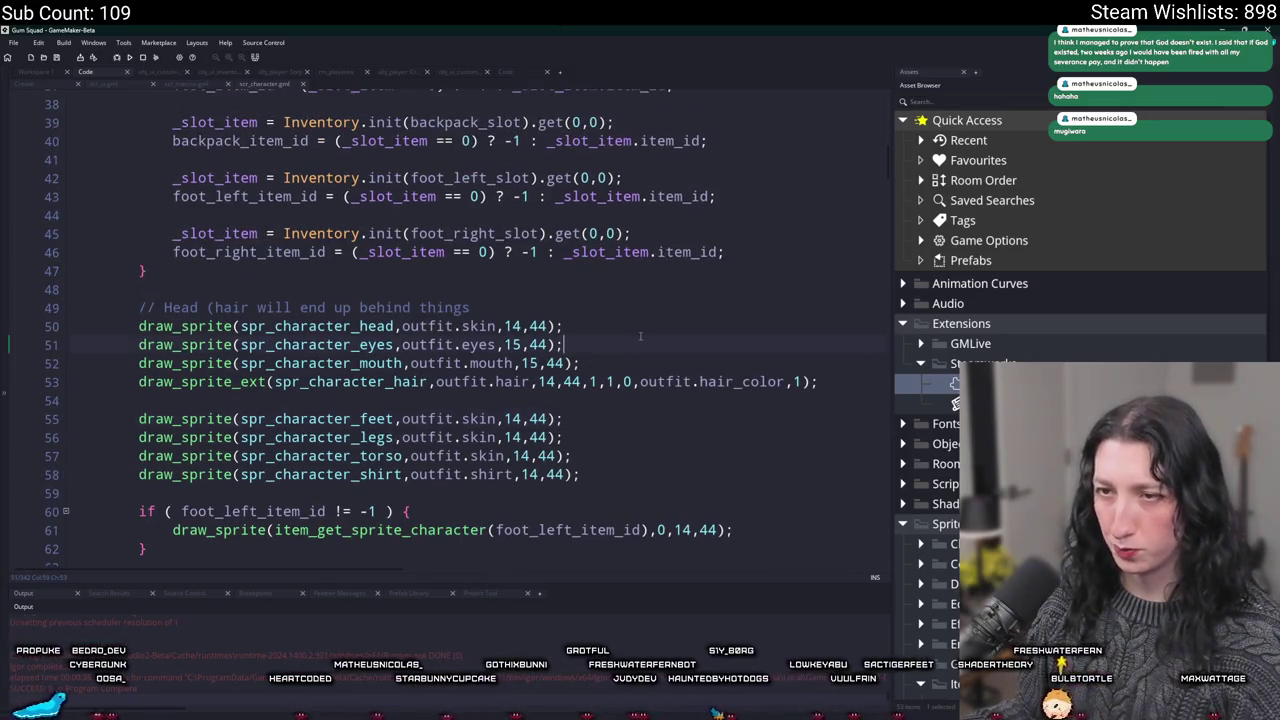
scroll(640, 336, down, 4)
scroll(560, 446, down, 3)
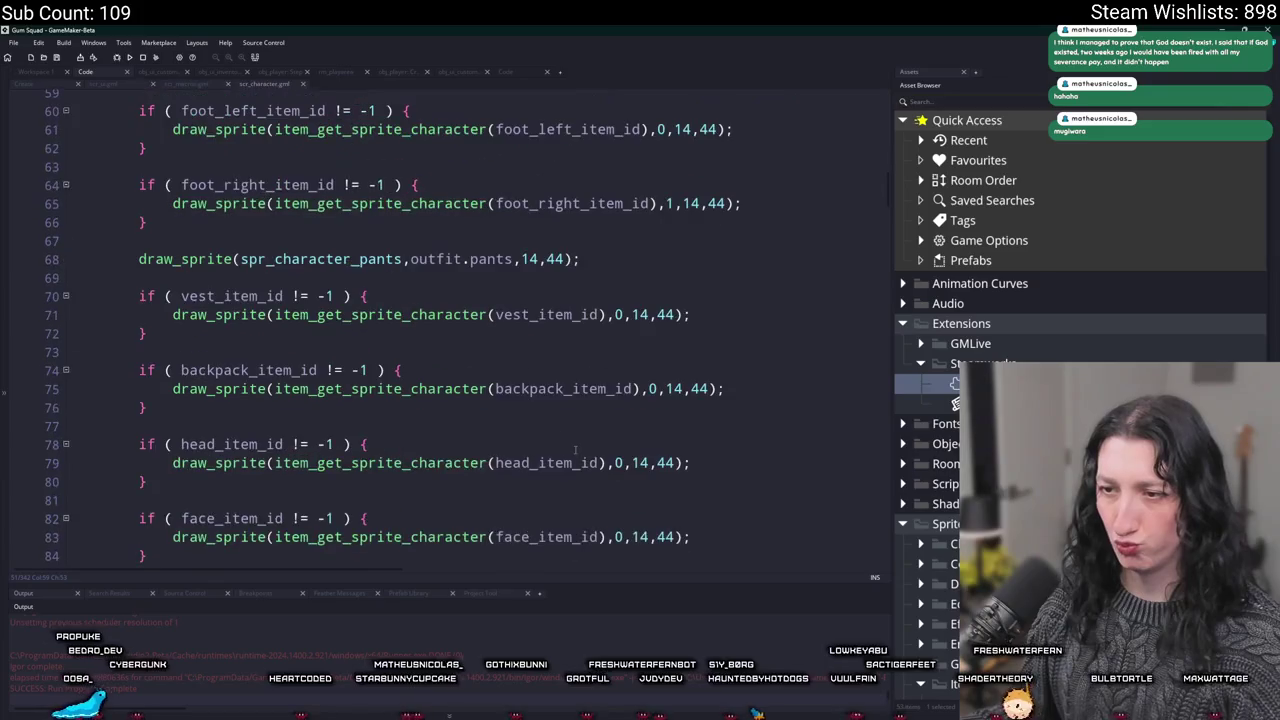
scroll(614, 488, down, 1)
mouse_move(148, 495)
mouse_down()
mouse_move(188, 477)
mouse_move(75, 458)
mouse_move(190, 465)
mouse_move(196, 420)
mouse_up()
key(ctrl+c)
key(BackSpace)
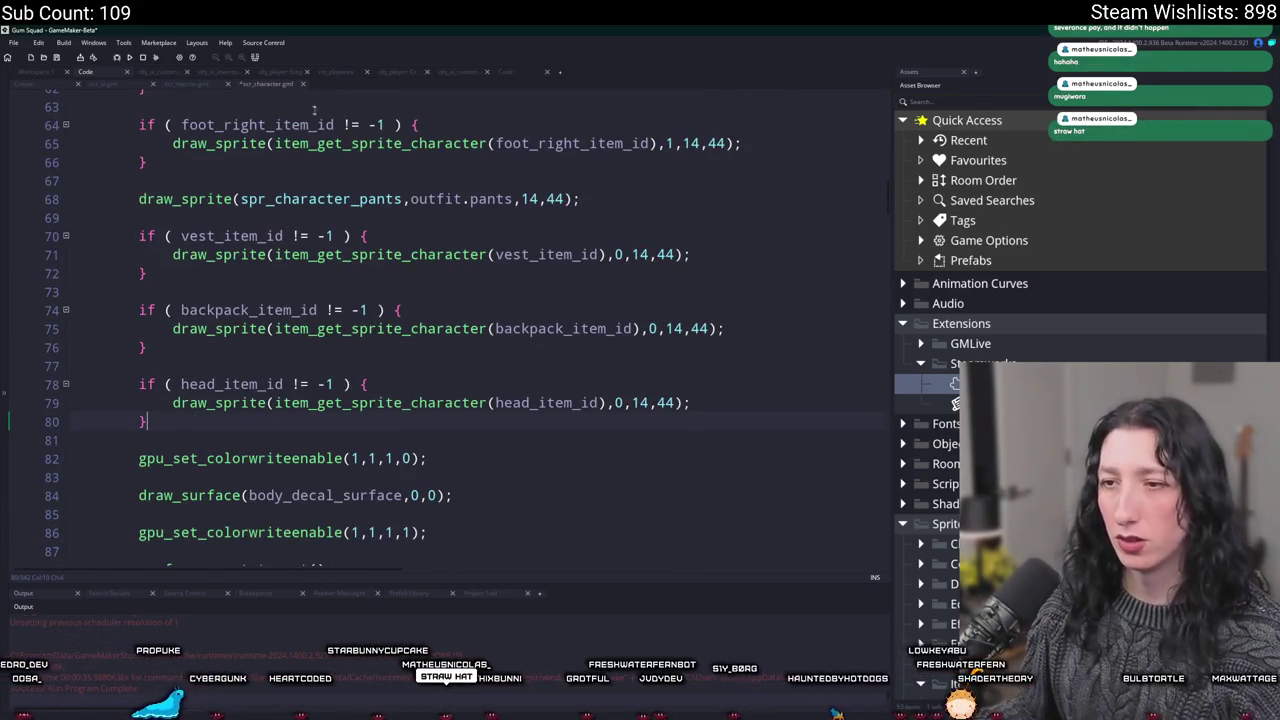
scroll(648, 171, up, 5)
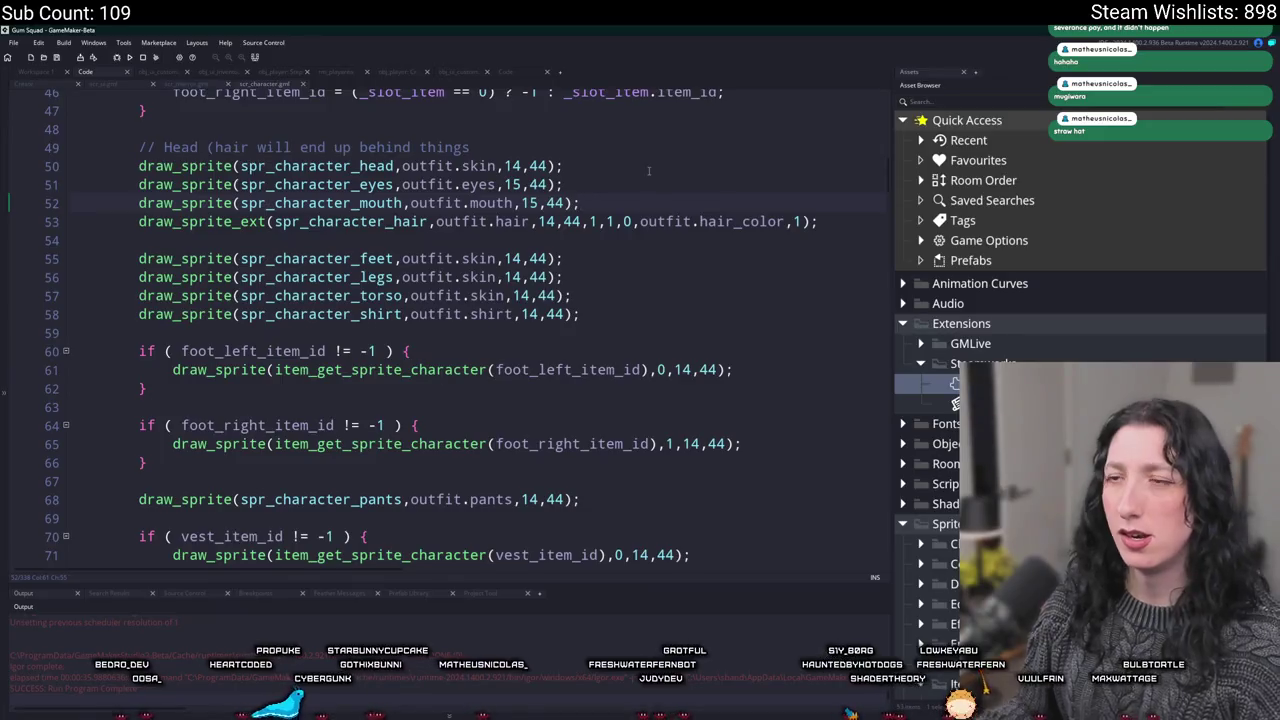
key(Return)
key(Return)
key(ctrl+v)
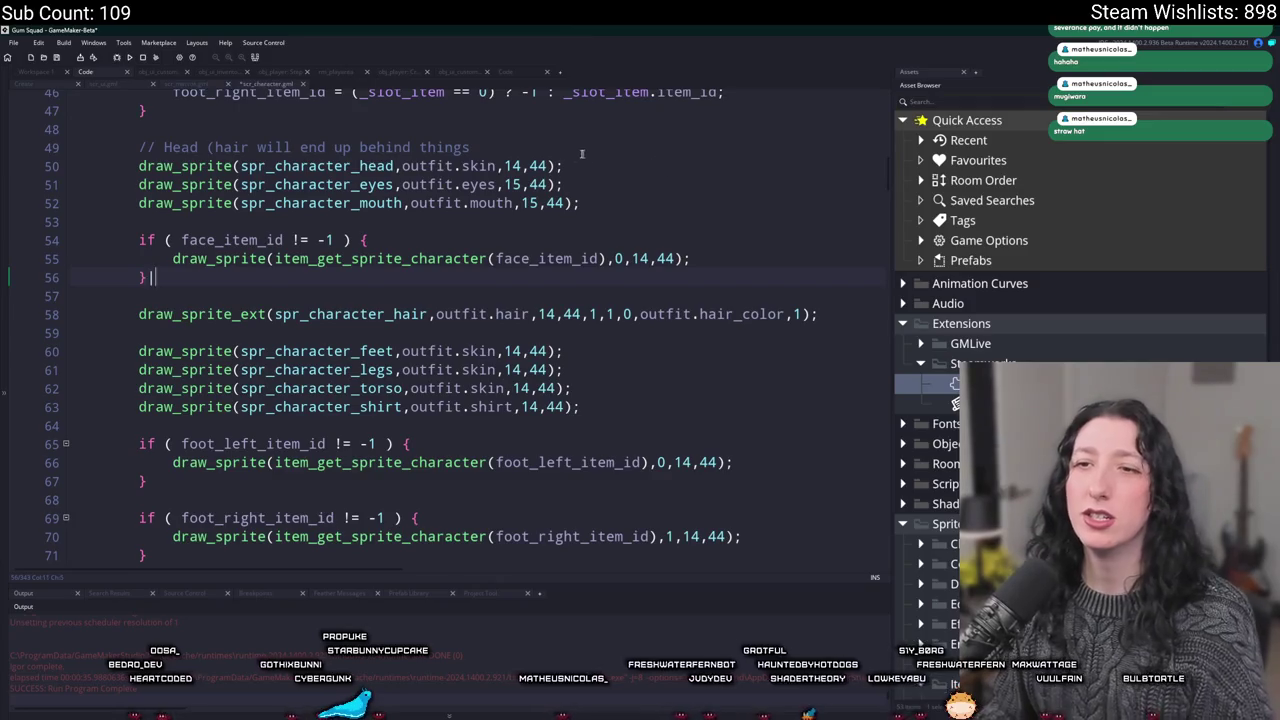
key(ctrl+z)
scroll(505, 304, down, 3)
scroll(505, 304, up, 2)
key(ctrl+z)
scroll(503, 297, down, 3)
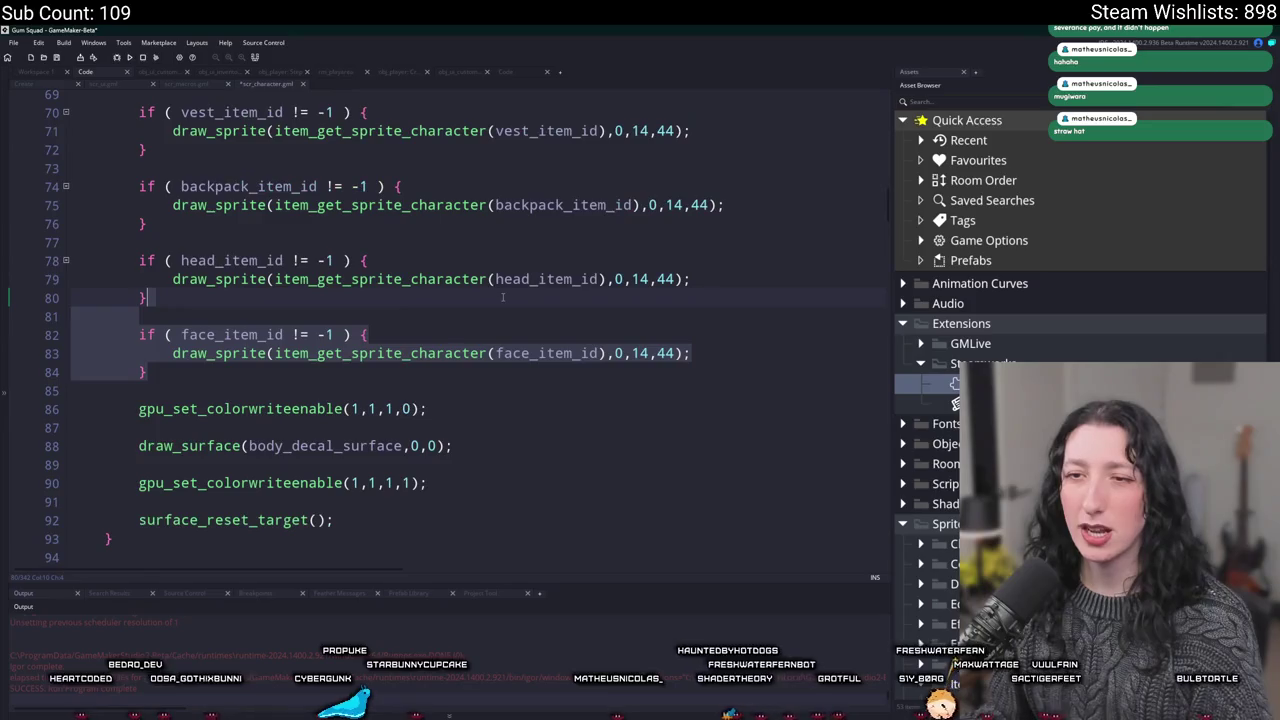
click(503, 297)
key(alt+Tab)
click(157, 626)
click(157, 626)
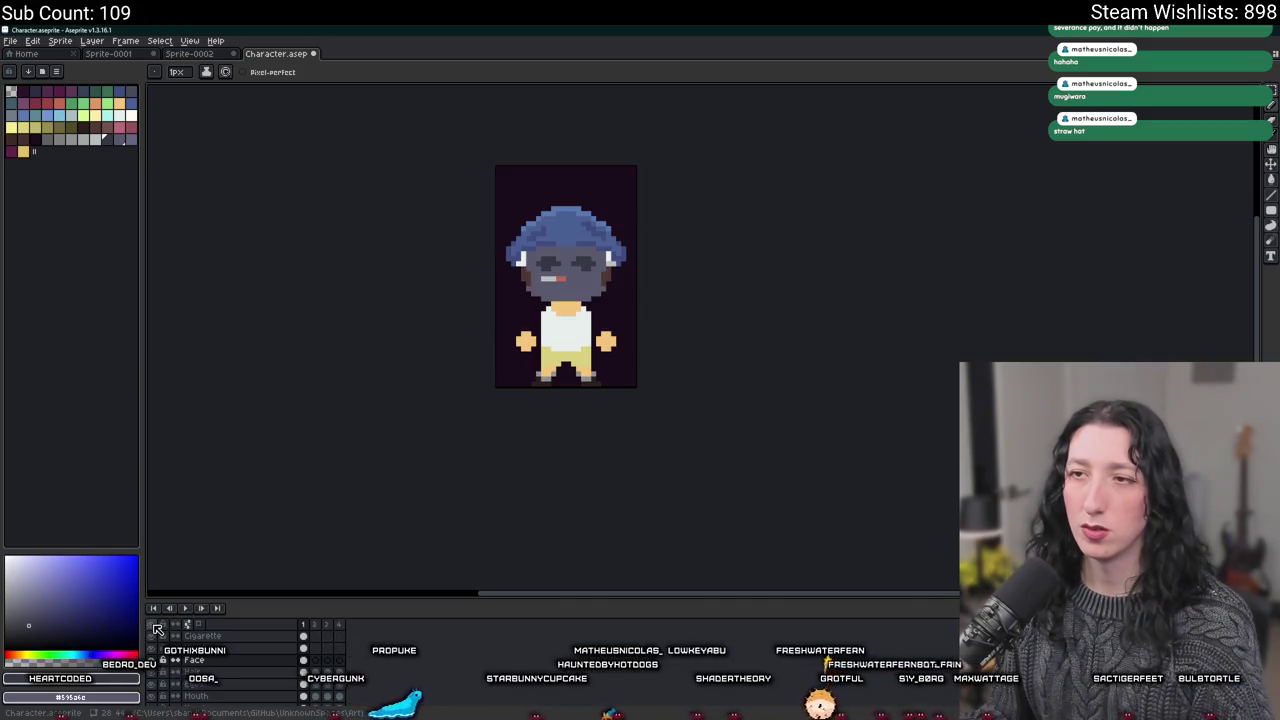
click(157, 627)
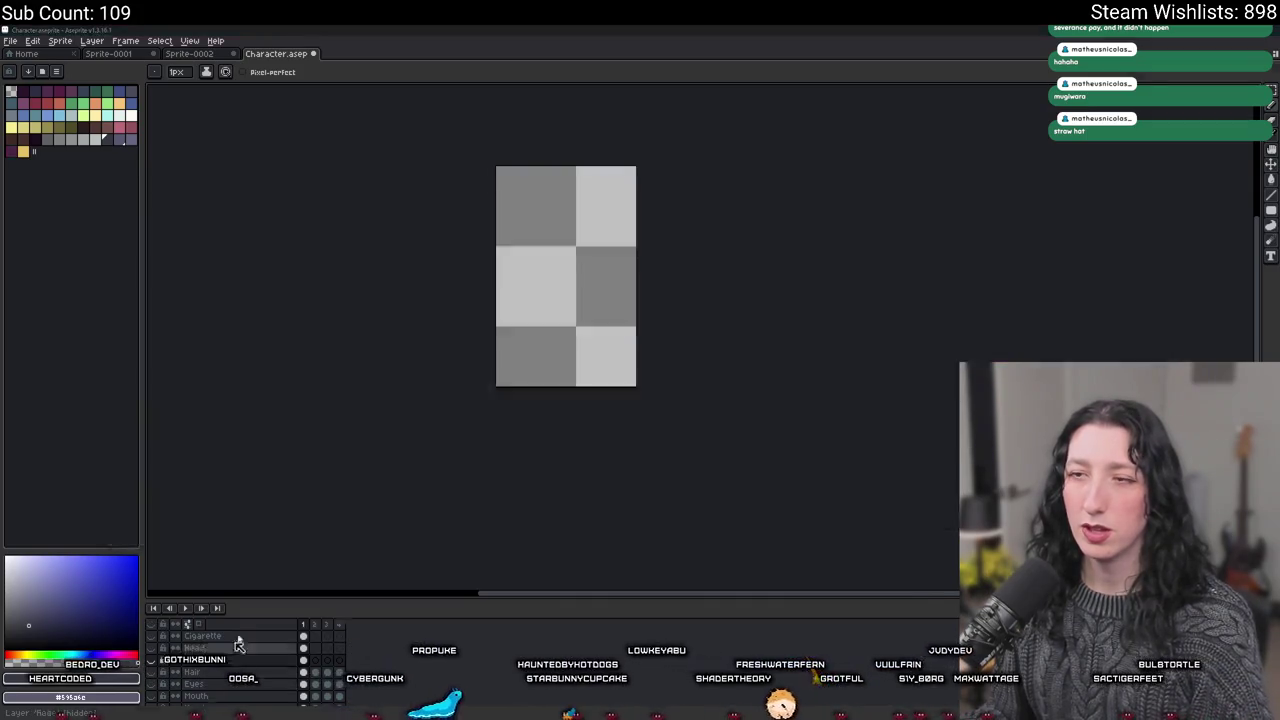
key(alt+Tab)
scroll(400, 300, up, 1)
drag(150, 412, 124, 375)
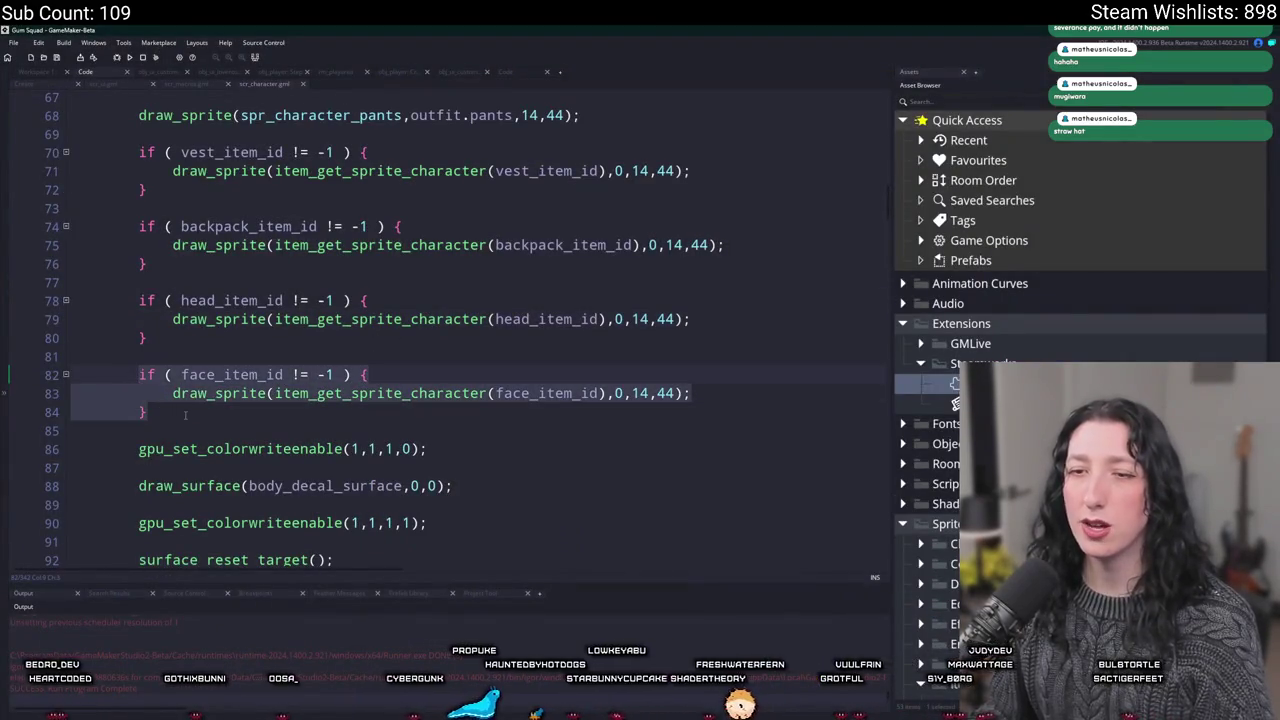
Move the face-item block above the head_item_id block, then start gameplay in the rebuilt game
drag(185, 415, 193, 358)
key(ctrl+x)
click(200, 270)
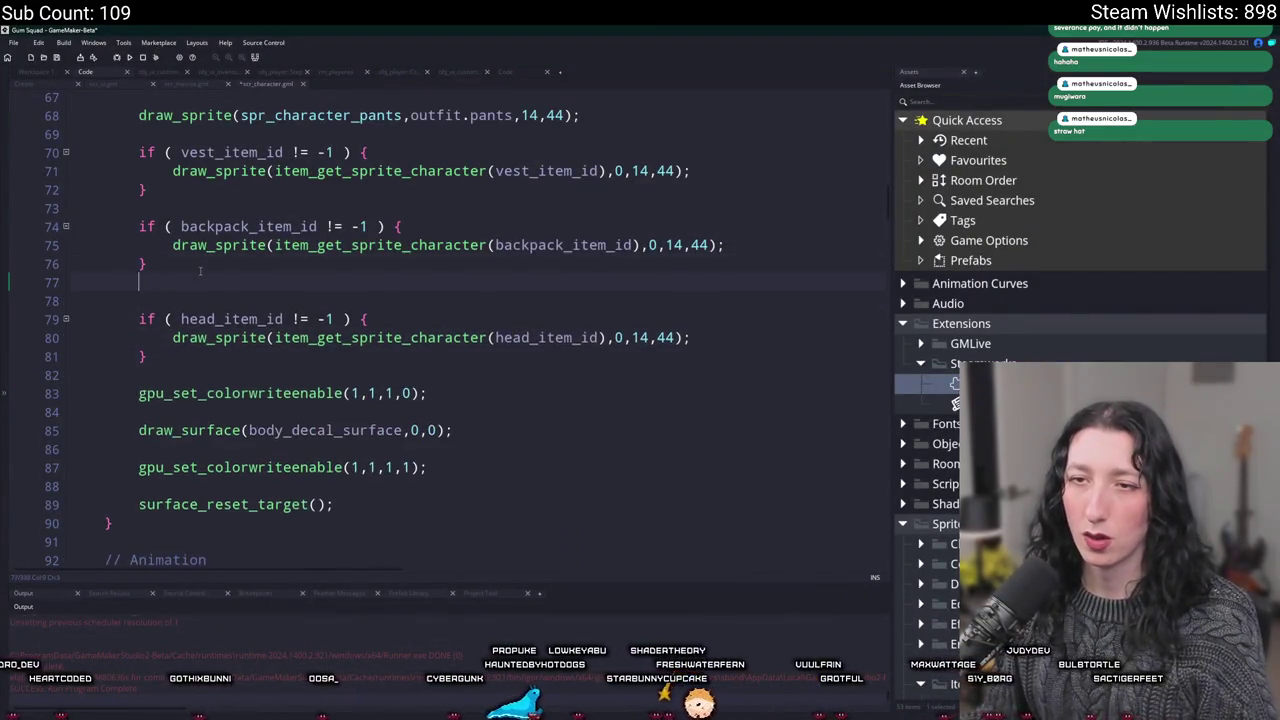
key(ctrl+v)
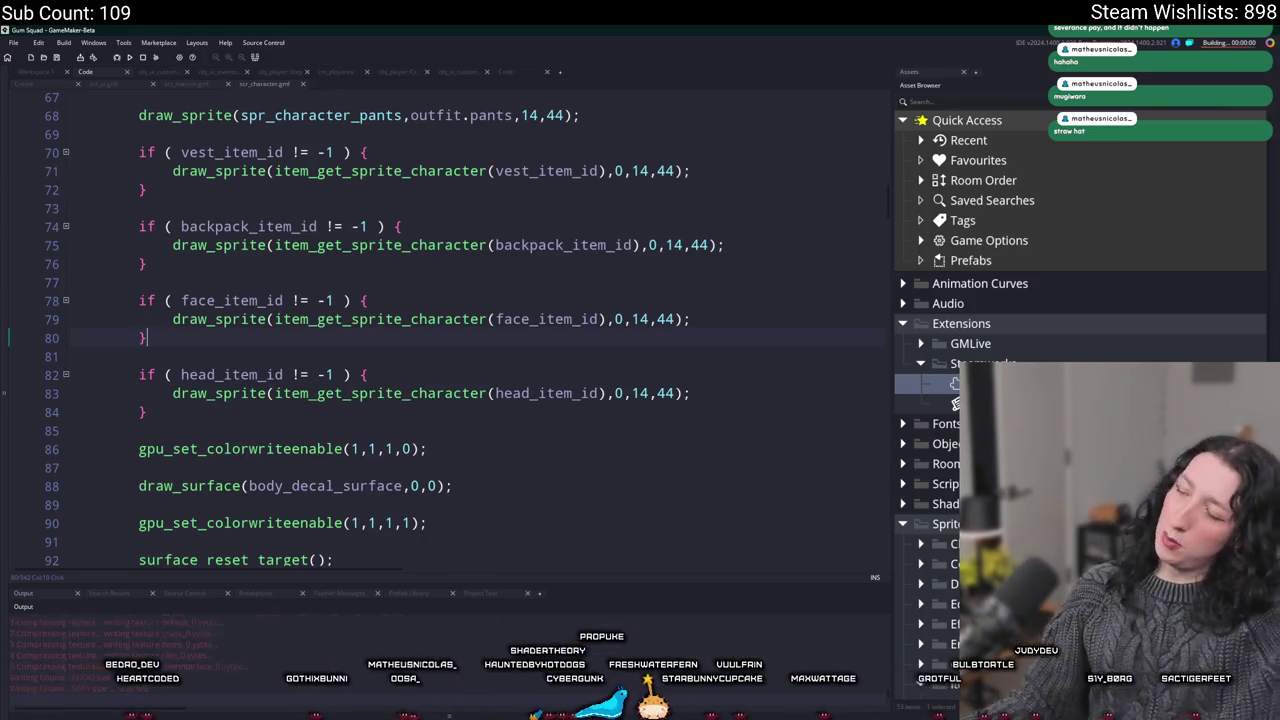
click(600, 353)
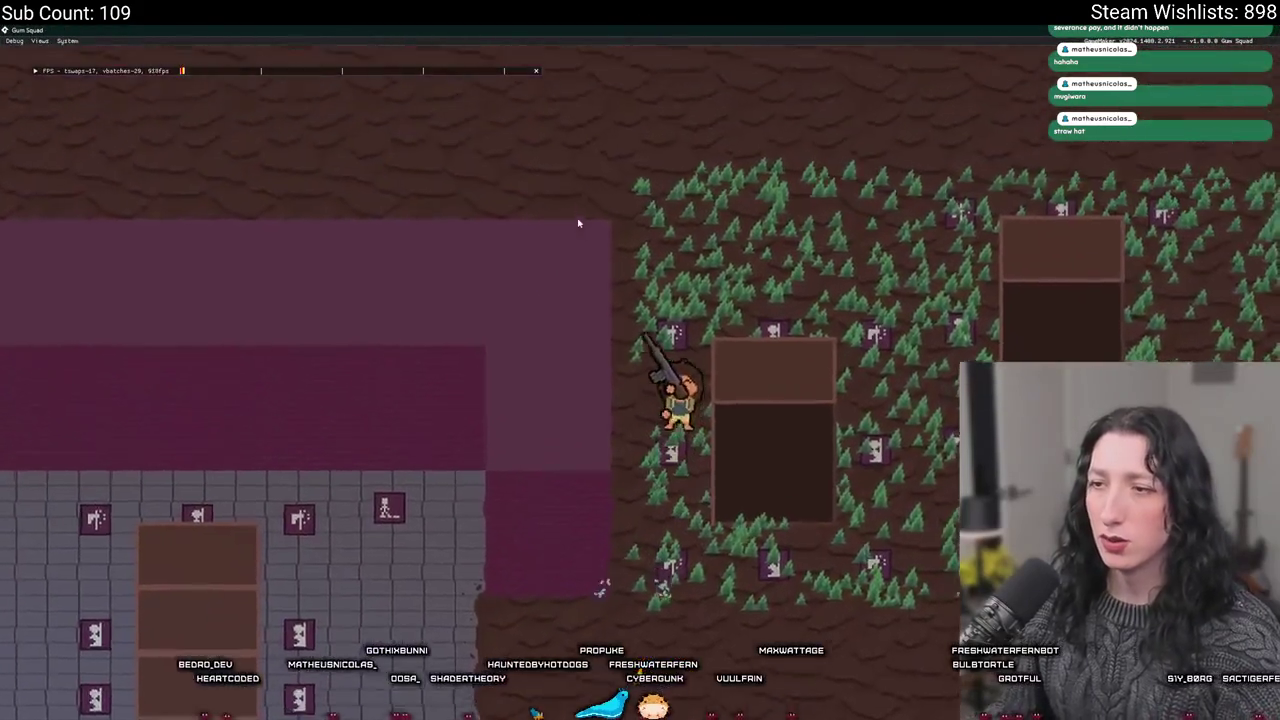
Equip the metal mask, sun hat, vest and loafers, swapping out the straw hat
key(w)
key(Tab)
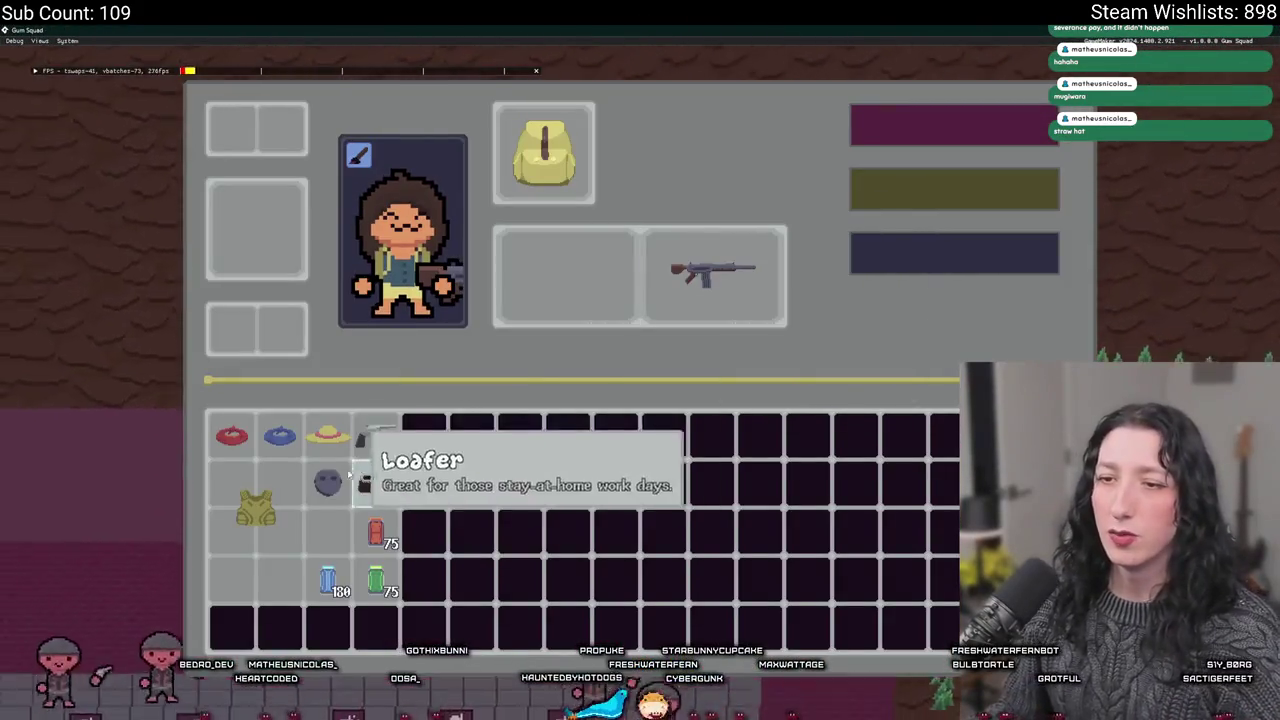
click(328, 435)
click(328, 483)
click(232, 125)
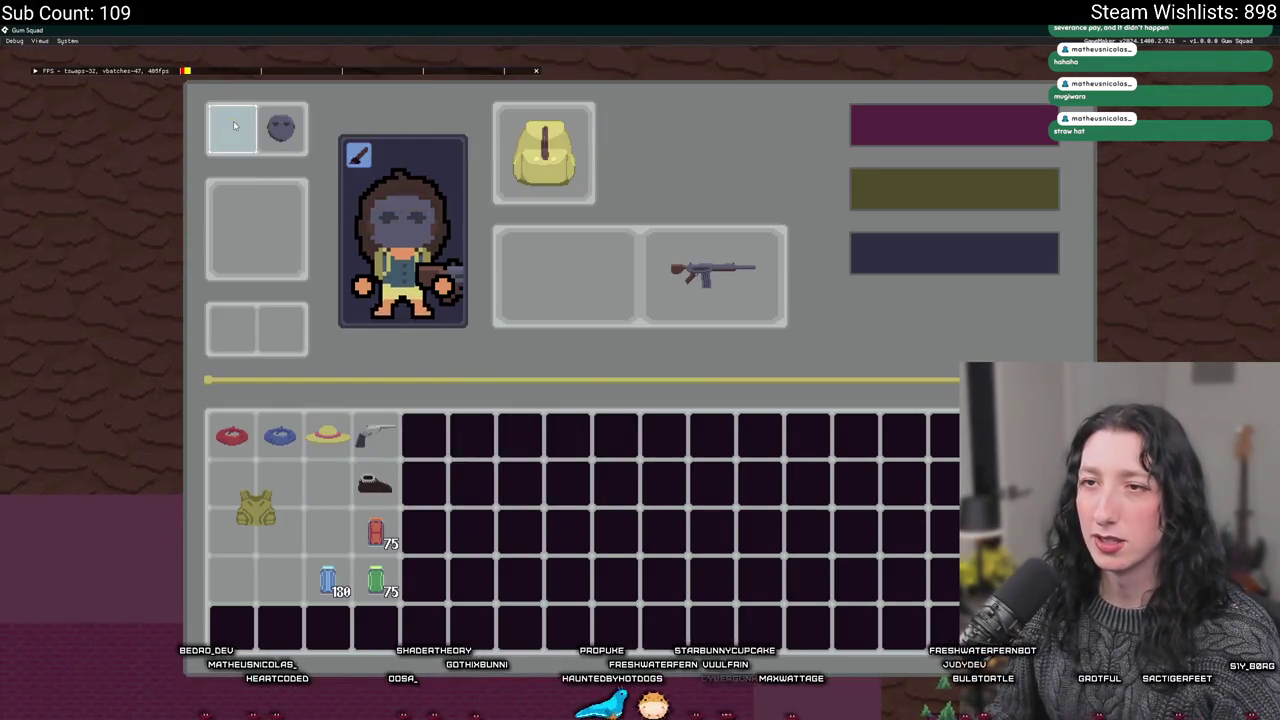
click(330, 437)
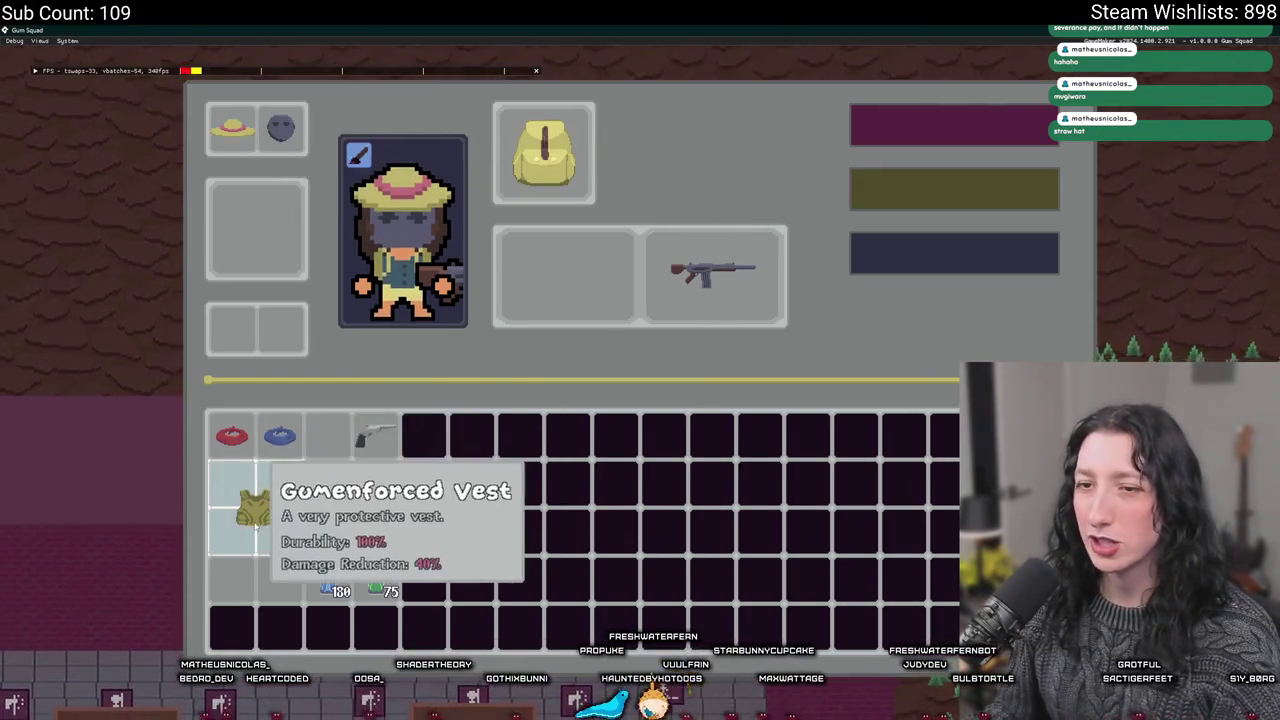
click(255, 512)
click(375, 483)
key(Tab)
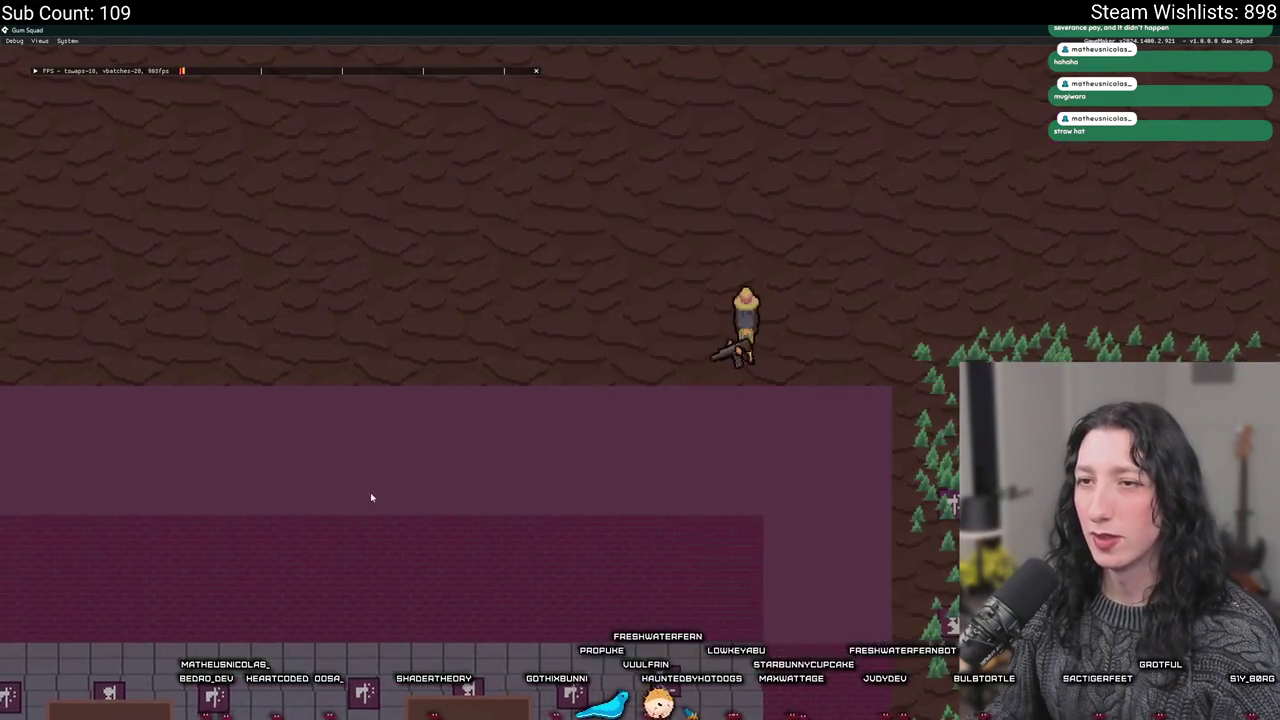
Walk the equipped character into the grey room and recheck the inventory
key(d)
key(s)
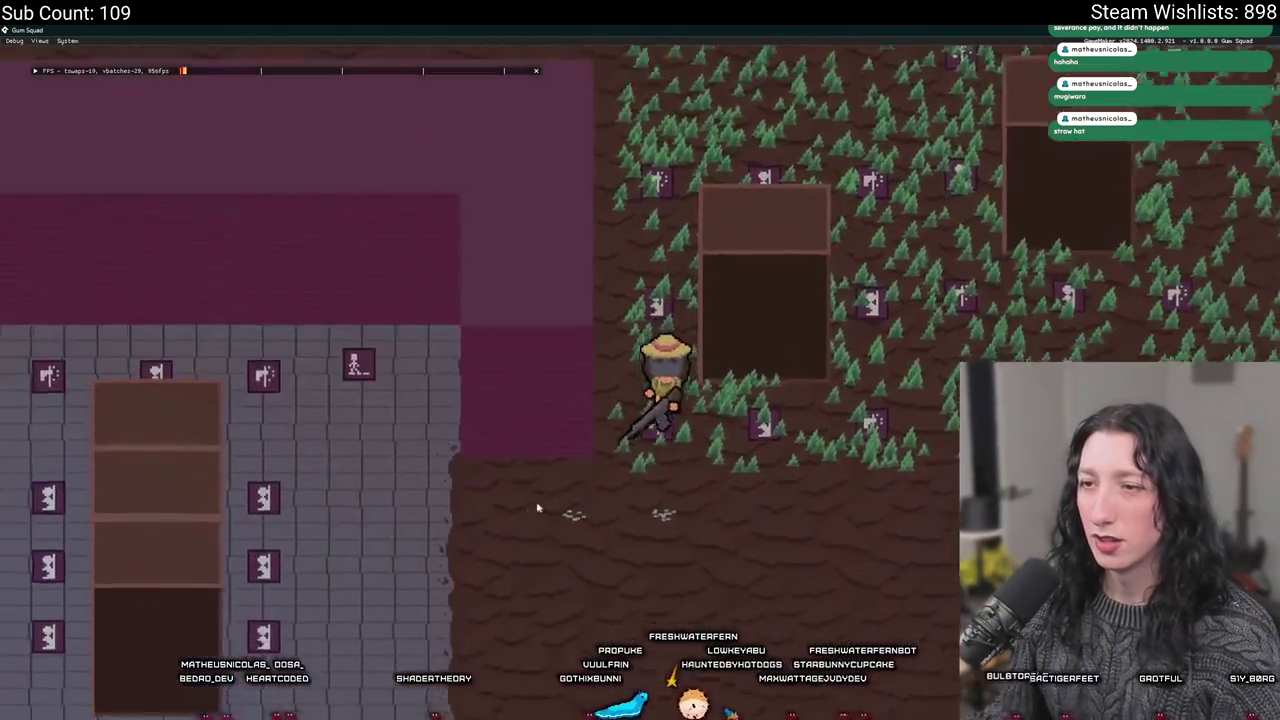
key(a)
key(w)
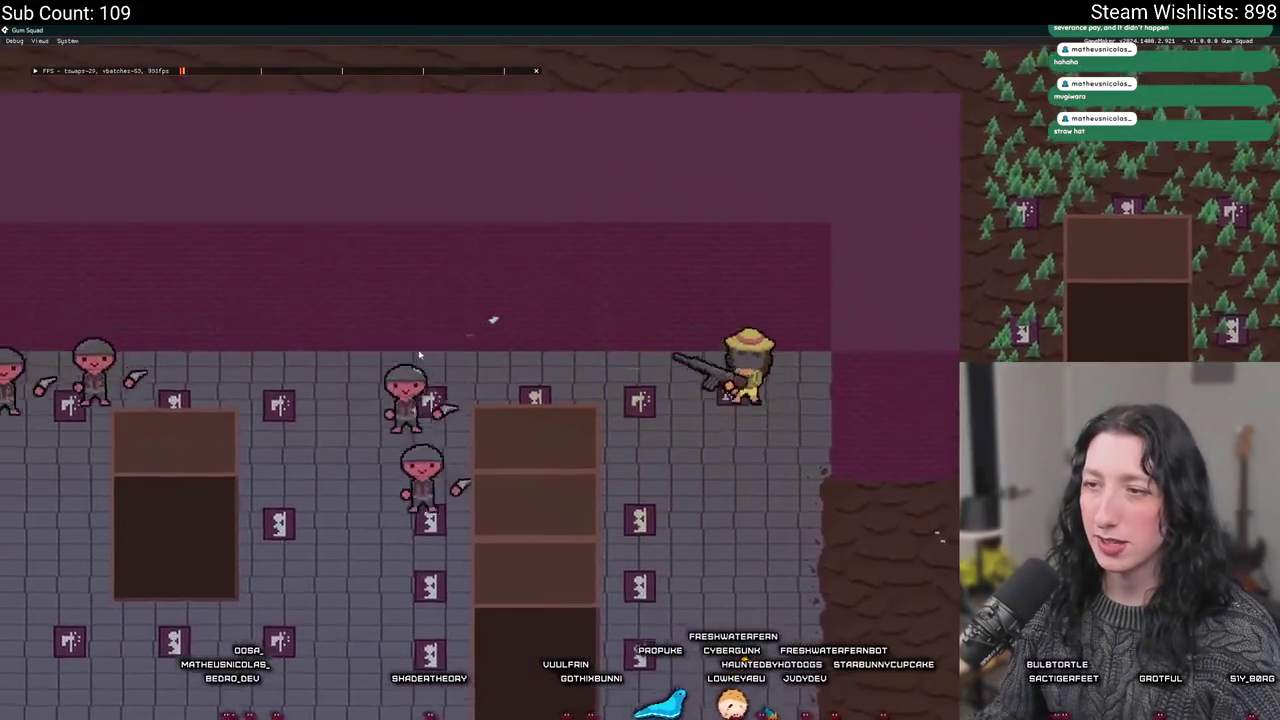
key(a)
key(s)
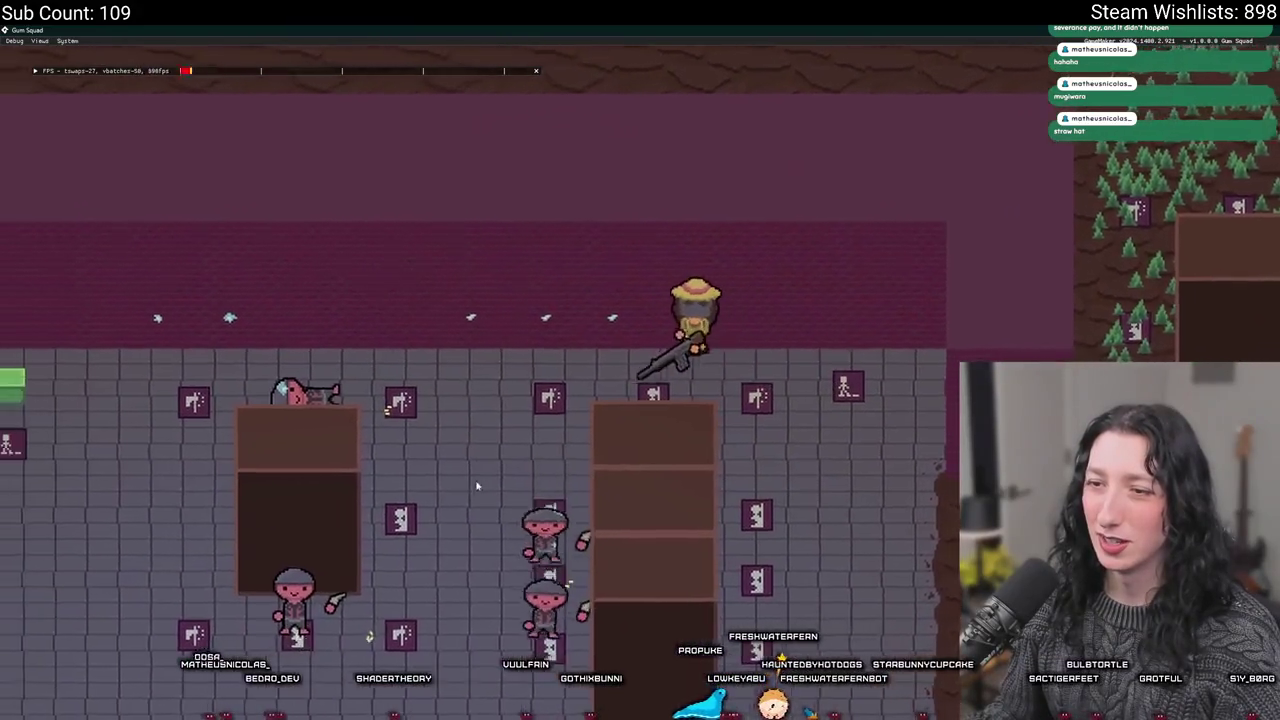
key(w)
key(Tab)
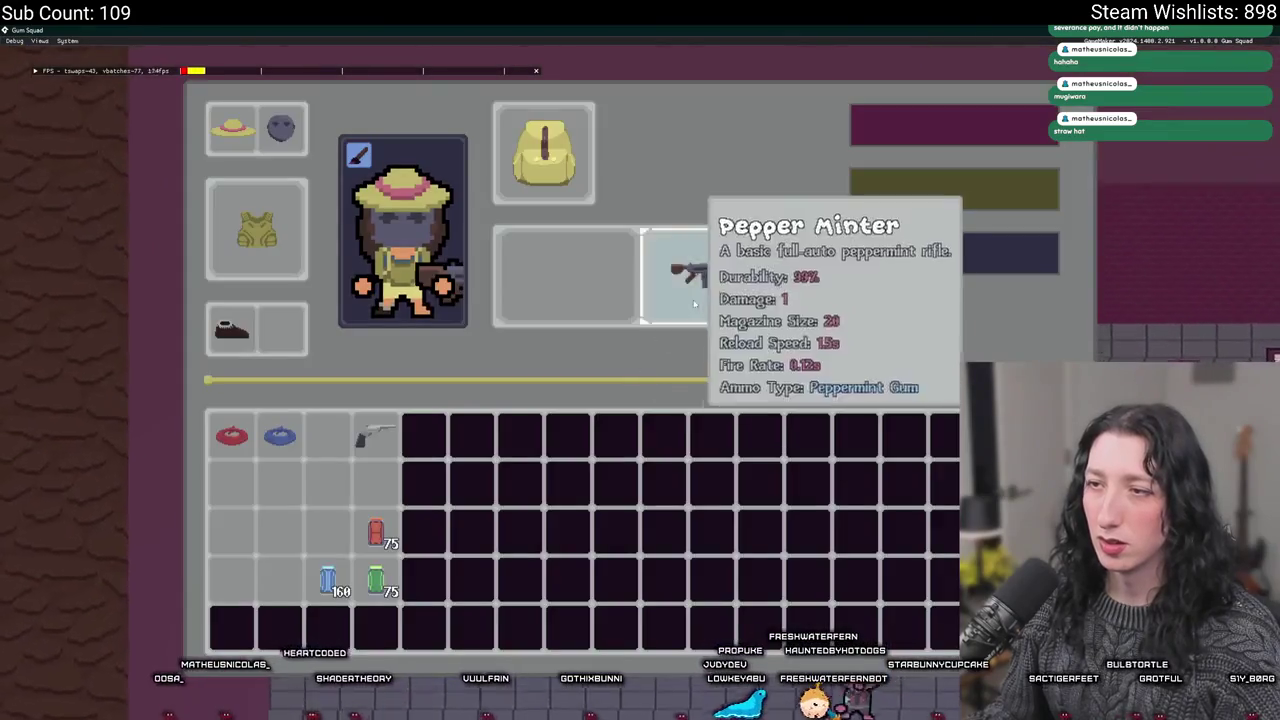
key(Tab)
key(d)
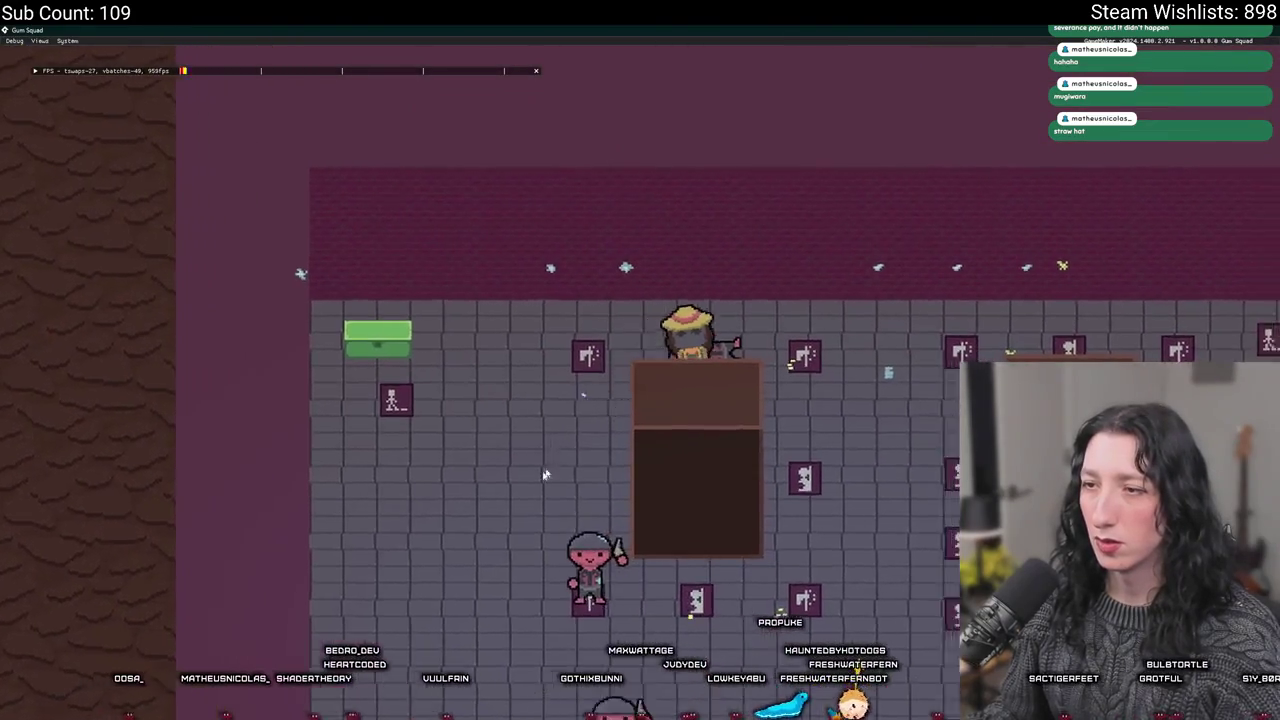
Walk the character around the room and out into the forest
key(a)
key(s)
key(a)
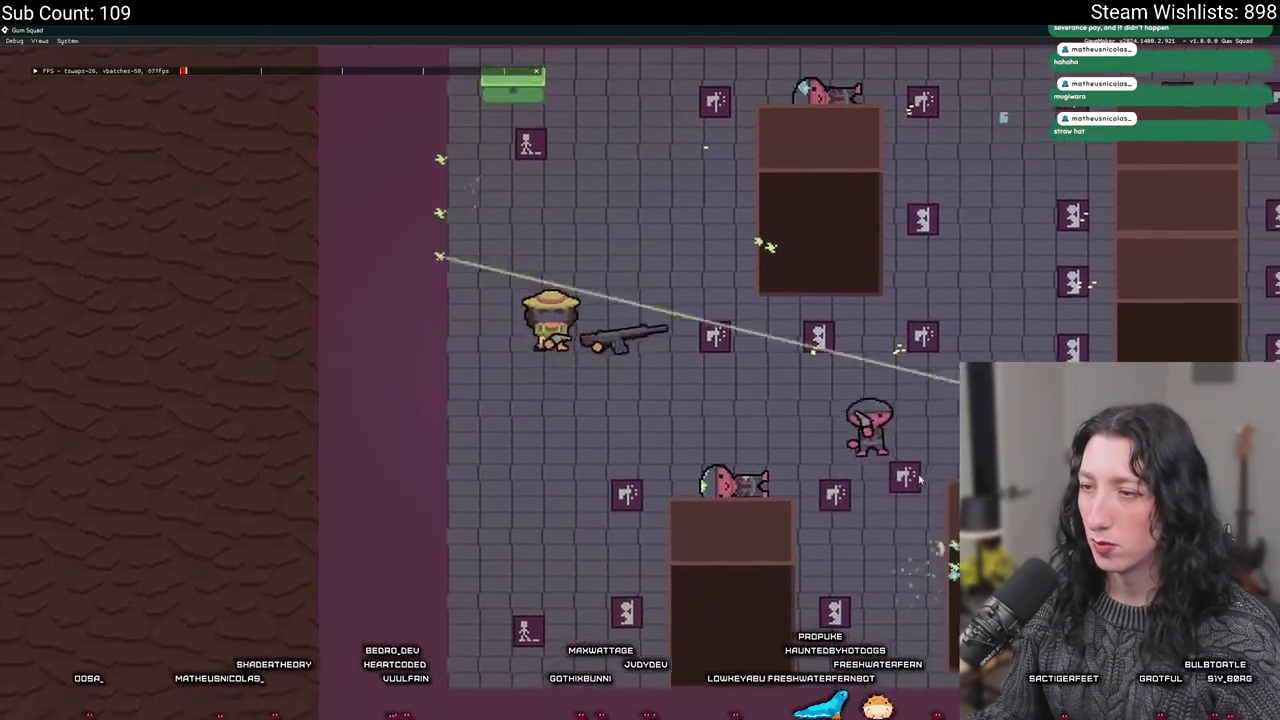
key(s)
key(d)
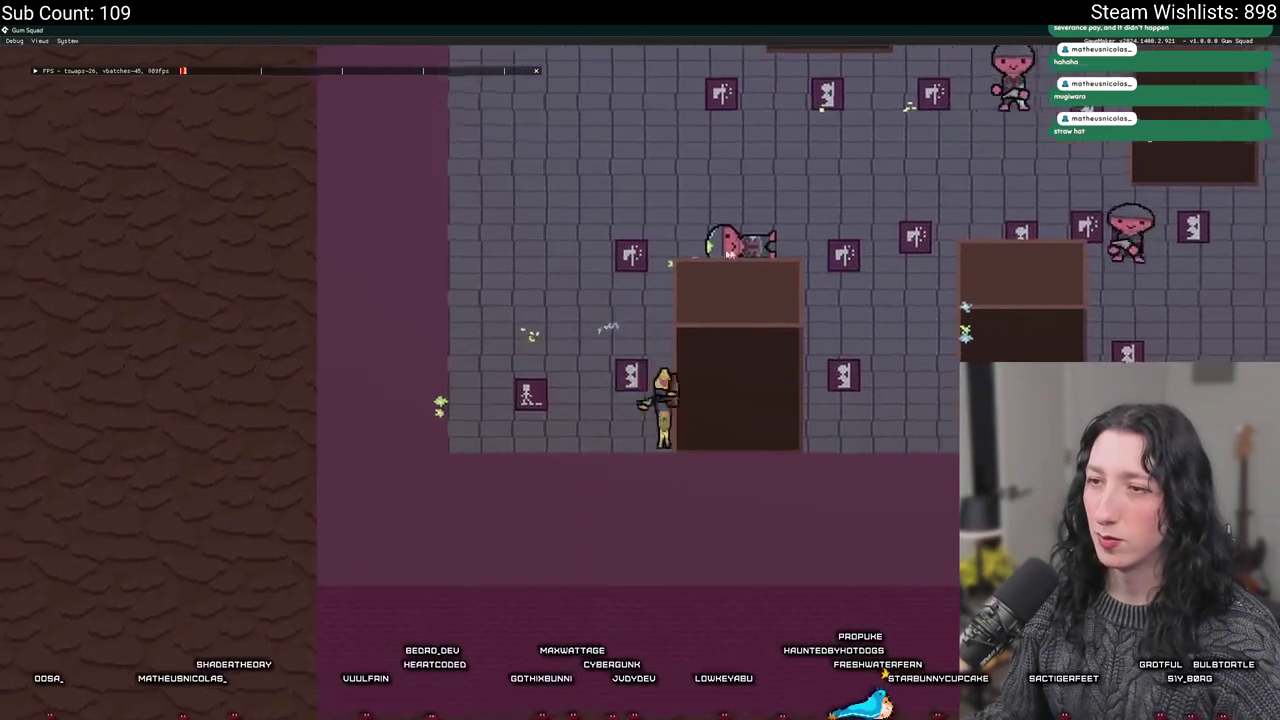
key(d)
key(w)
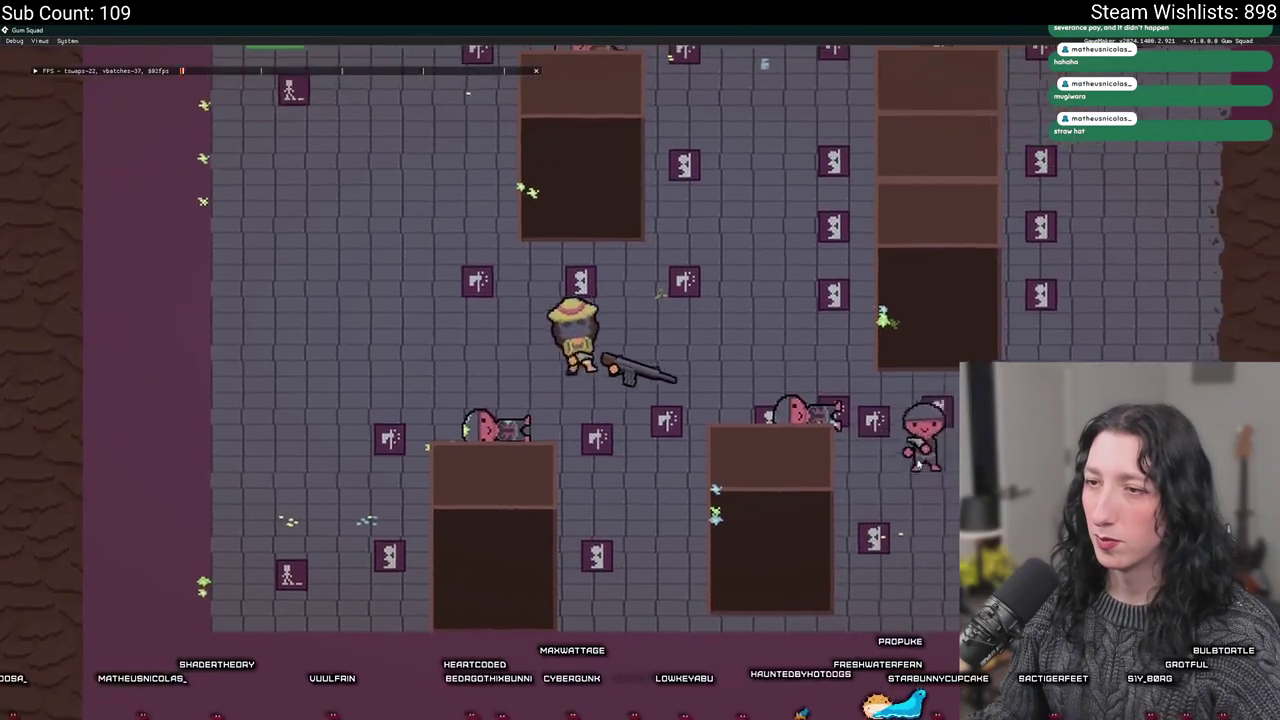
key(d)
key(s)
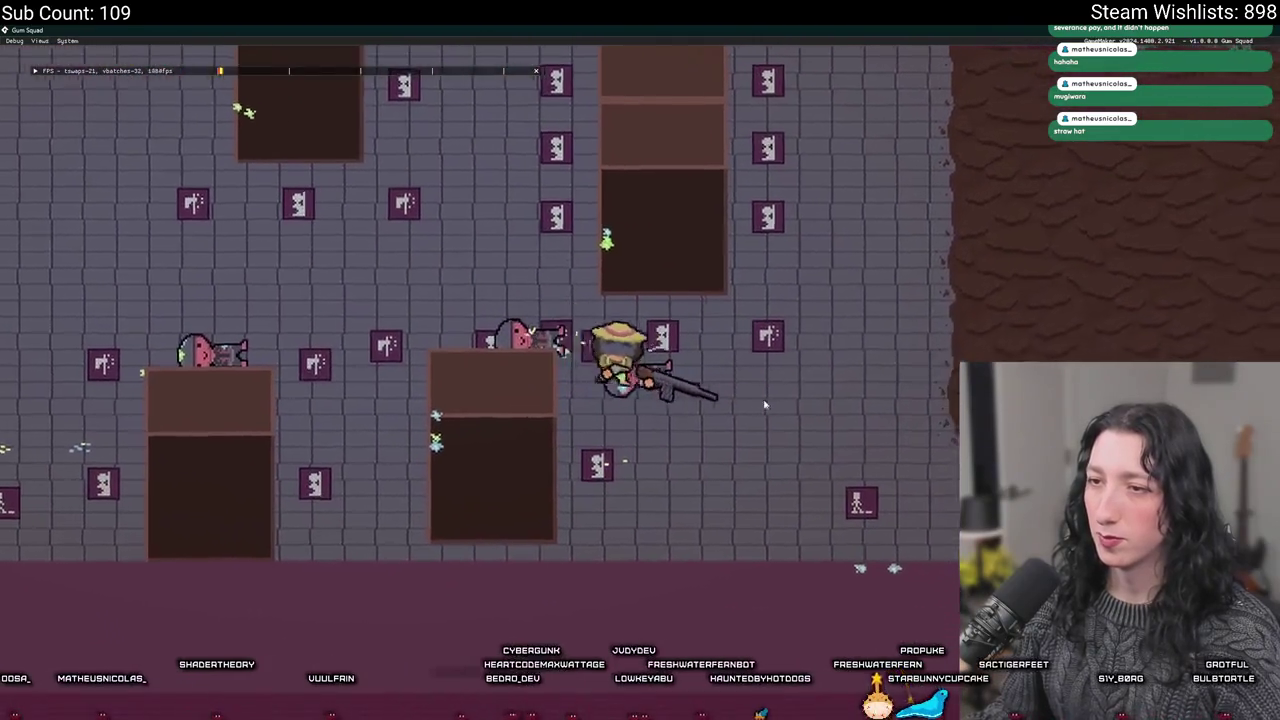
key(d)
key(s)
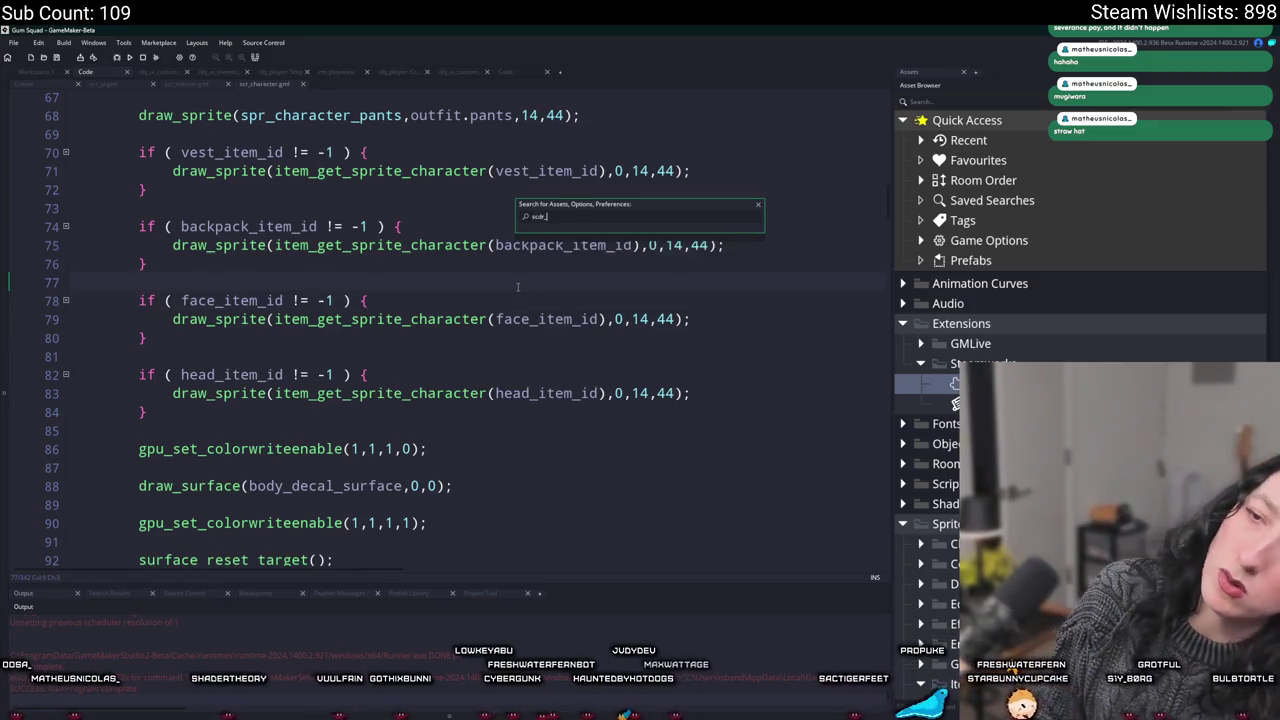
Open the scr_tooltip script through a '_too' asset search
text(_too)
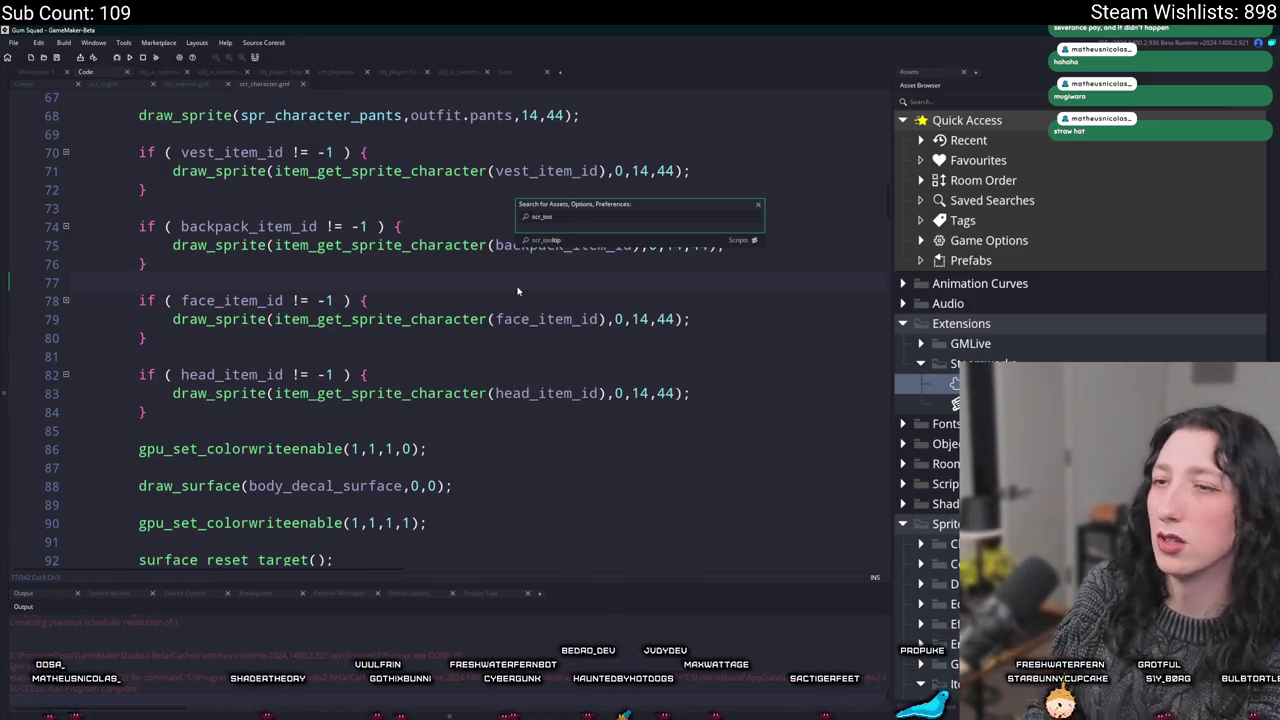
key(Return)
scroll(556, 150, down, 3)
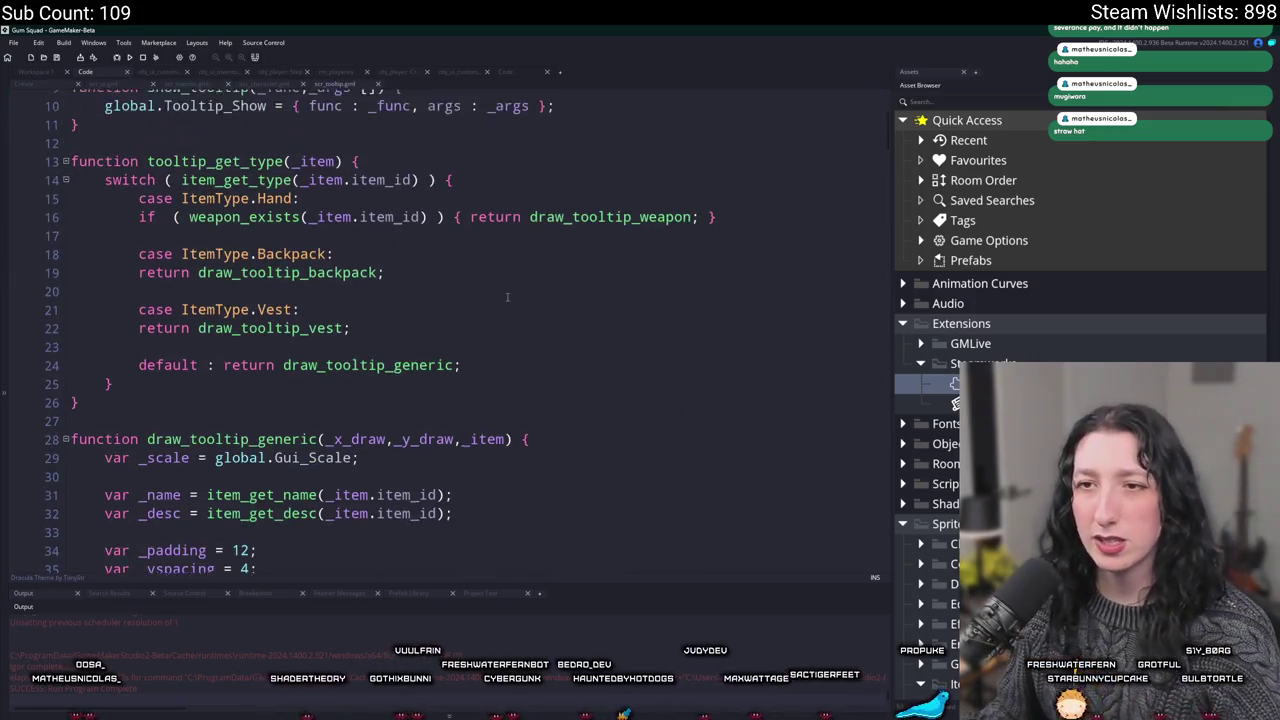
Duplicate the ItemType.Vest case in the tooltip_get_type switch
drag(375, 349, 357, 315)
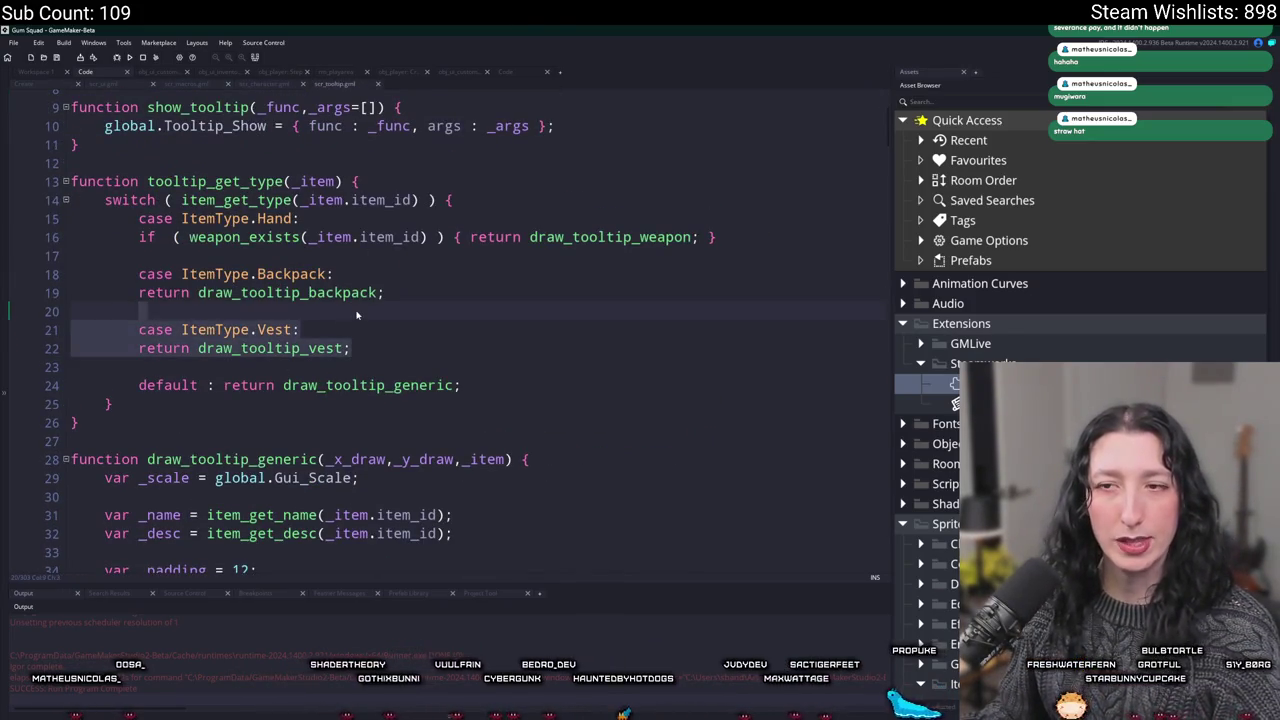
key(ctrl+d)
key(ctrl+z)
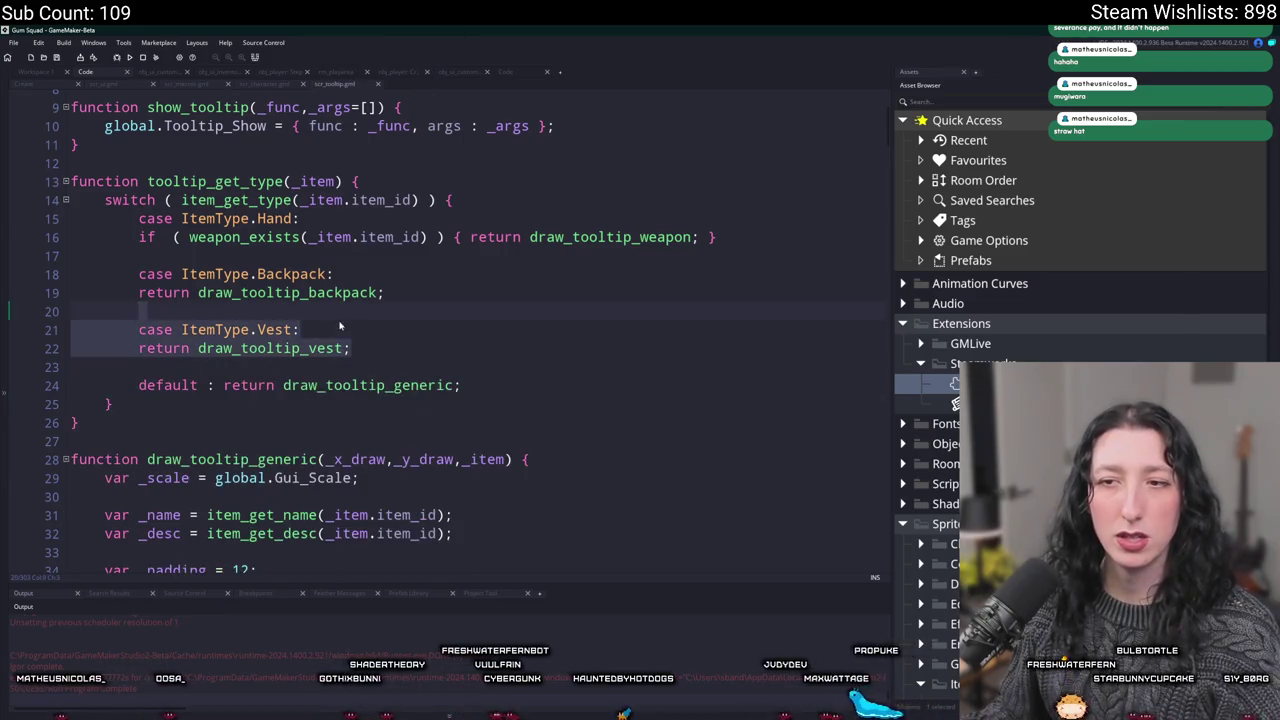
key(ctrl+d)
click(274, 385)
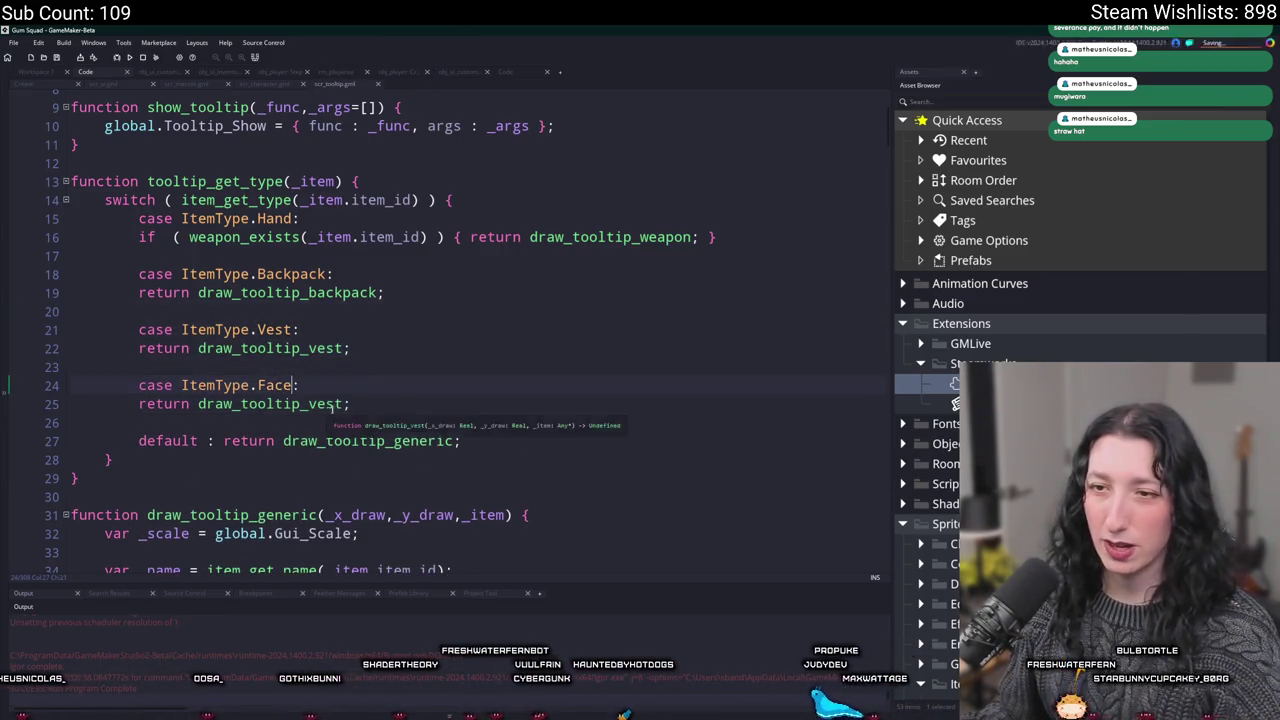
Scroll through the draw_tooltip functions and back to the tooltip_get_type switch
scroll(376, 386, down, 20)
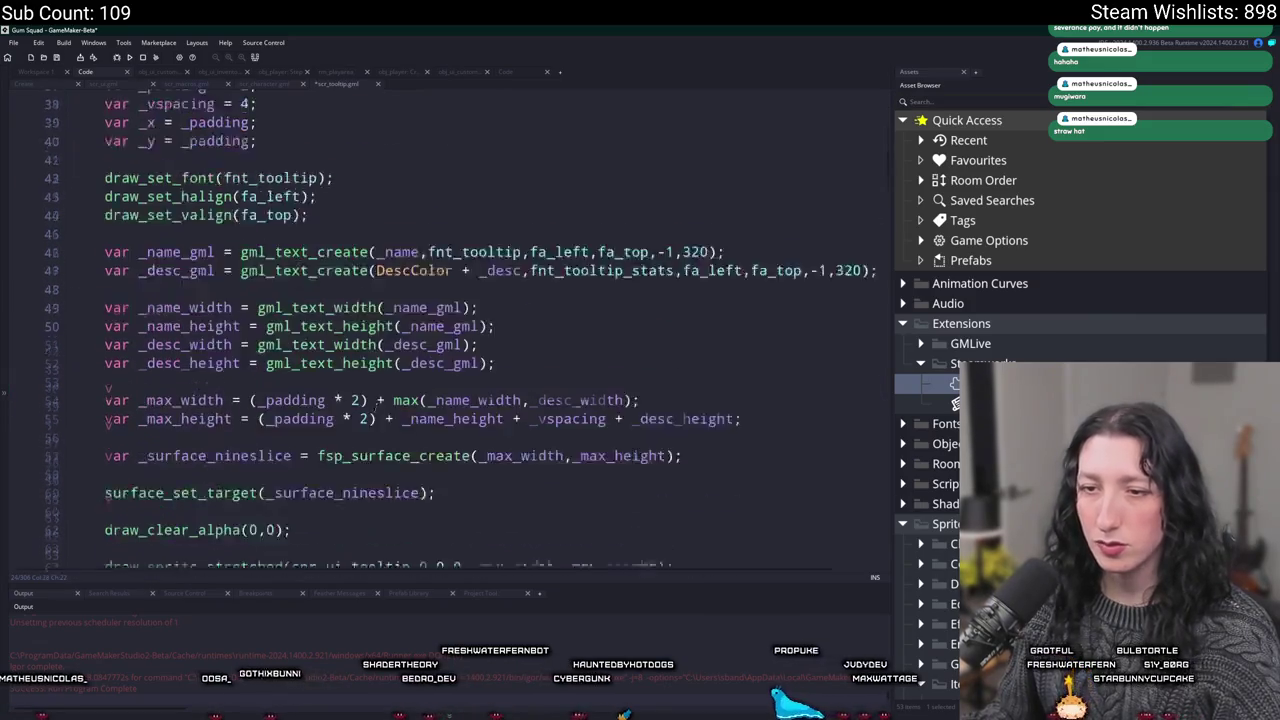
scroll(381, 433, down, 20)
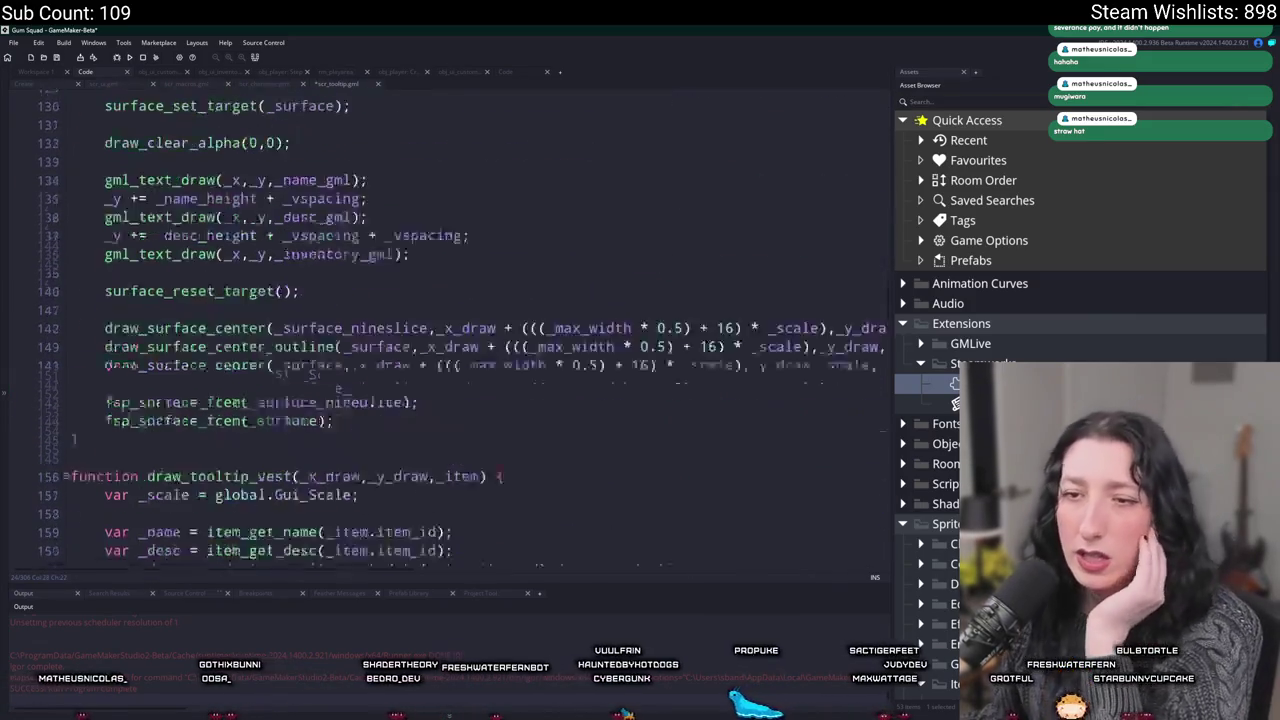
scroll(218, 412, down, 5)
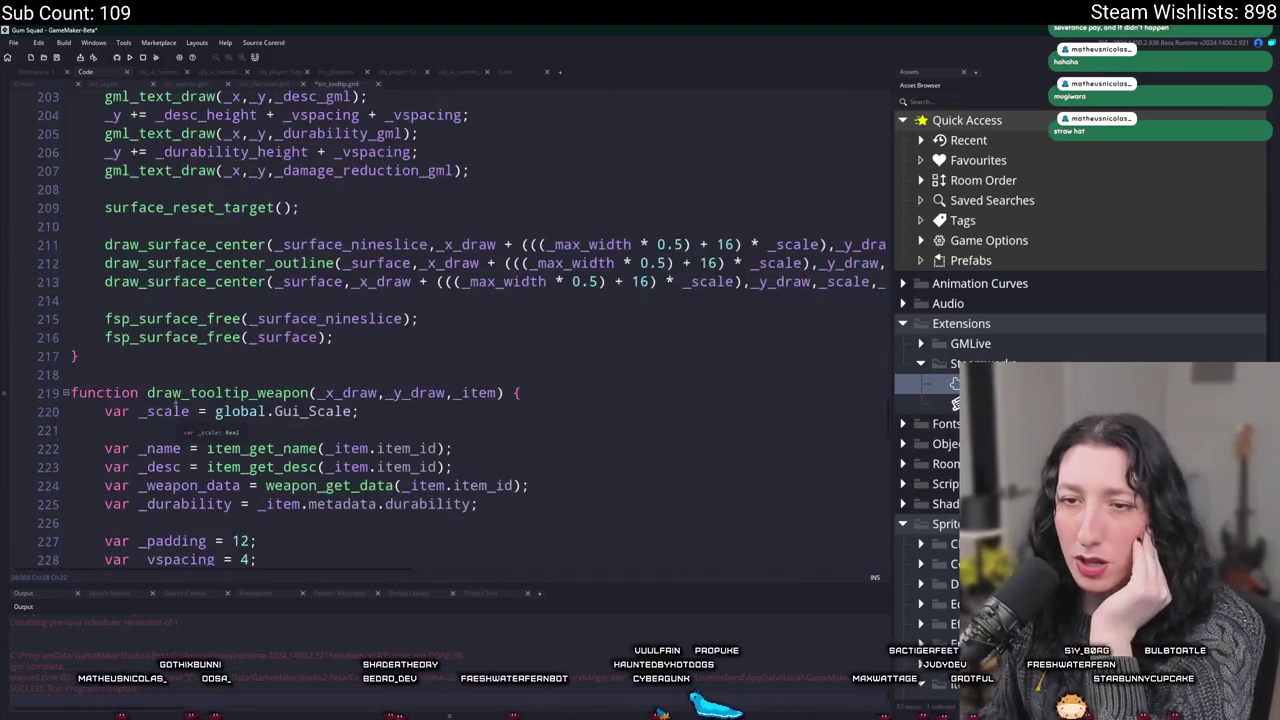
scroll(200, 225, up, 17)
mouse_move(167, 318)
mouse_down()
mouse_move(202, 218)
mouse_move(80, 272)
mouse_up()
scroll(202, 218, up, 4)
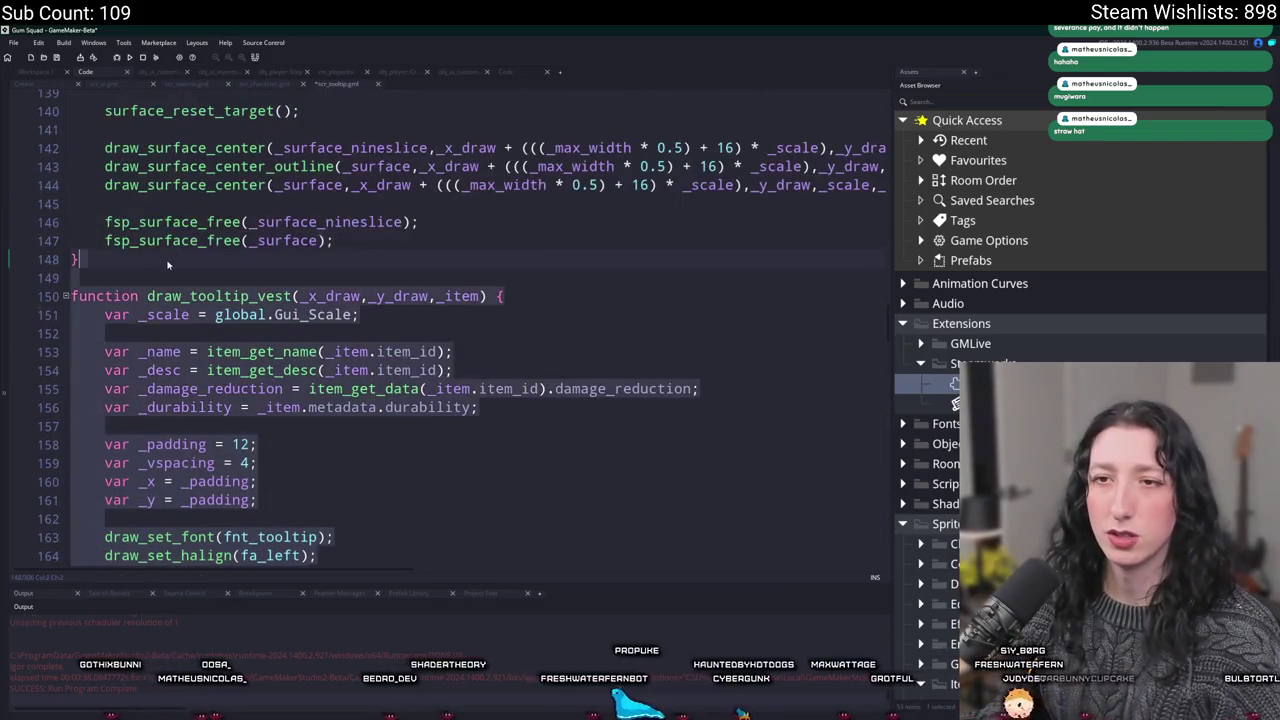
scroll(188, 323, up, 4)
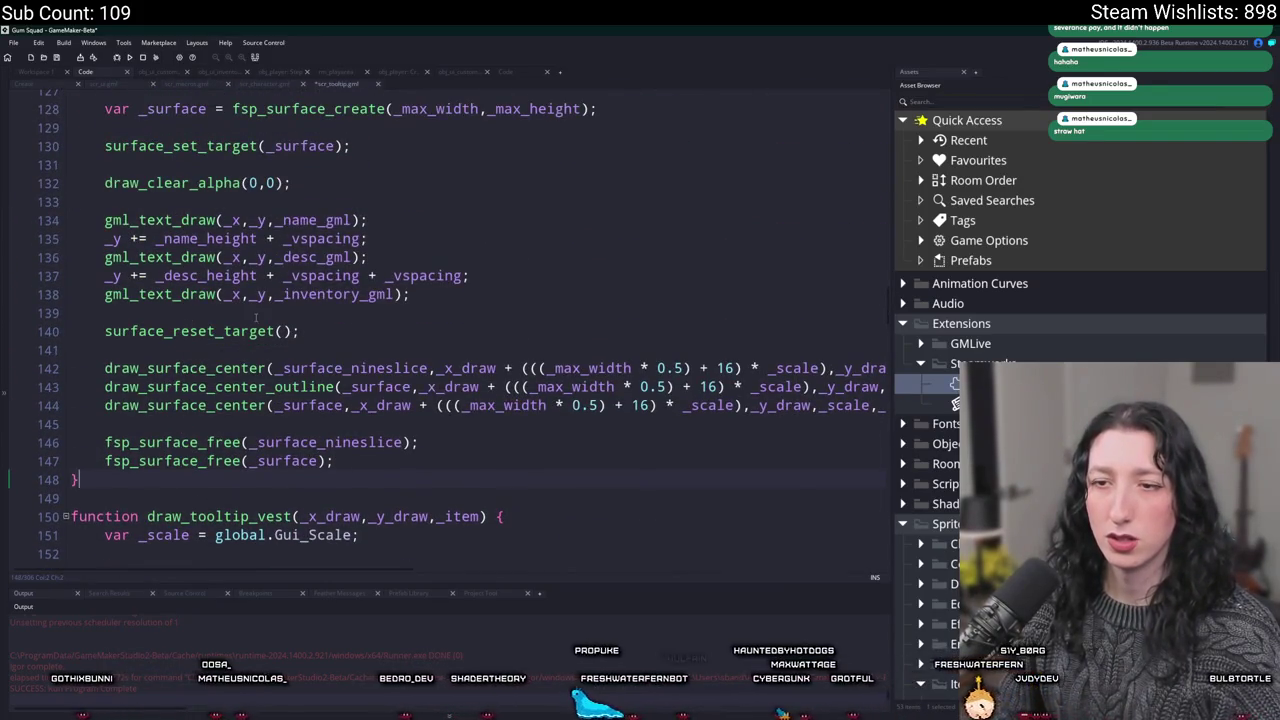
scroll(202, 321, up, 20)
Delete the selected Face case and open a new line above the default case
mouse_move(359, 357)
mouse_down()
mouse_move(70, 300)
mouse_move(69, 332)
mouse_up()
key(ctrl+c)
key(BackSpace)
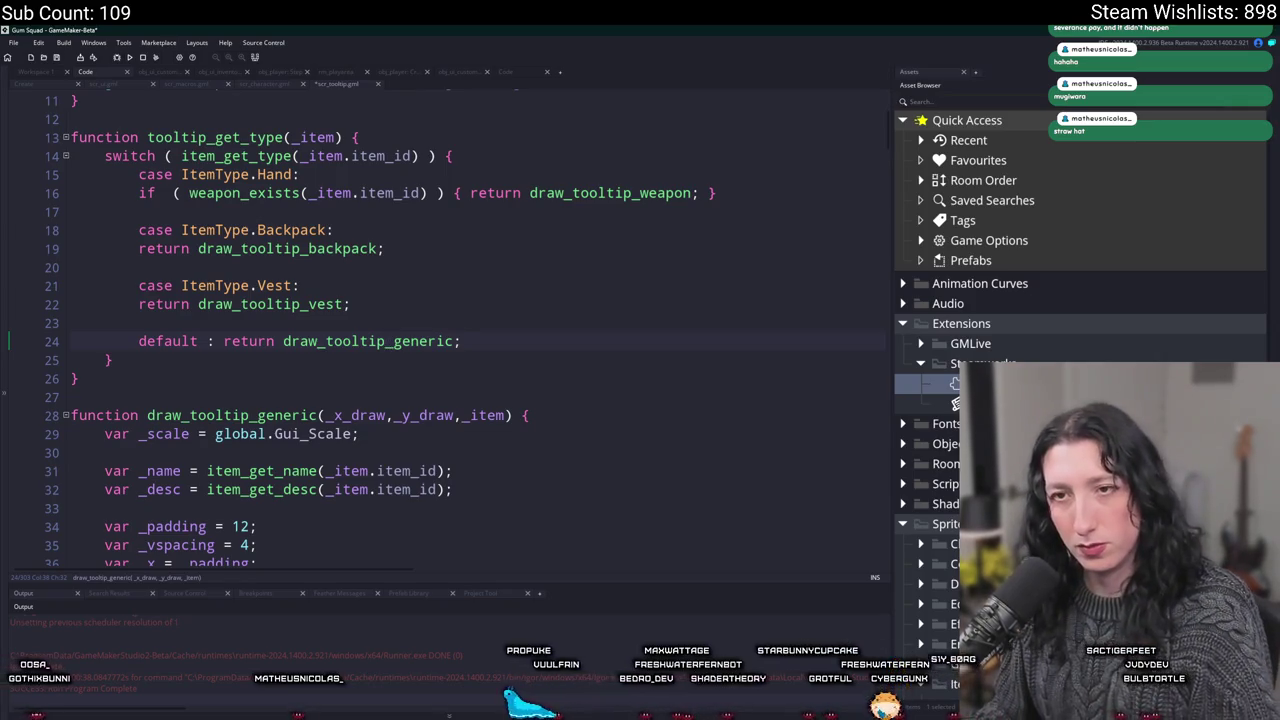
click(350, 323)
key(Return)
Paste the ItemType.Face case above default in scr_tooltip, returning draw_tooltip_face
key(ctrl+v)
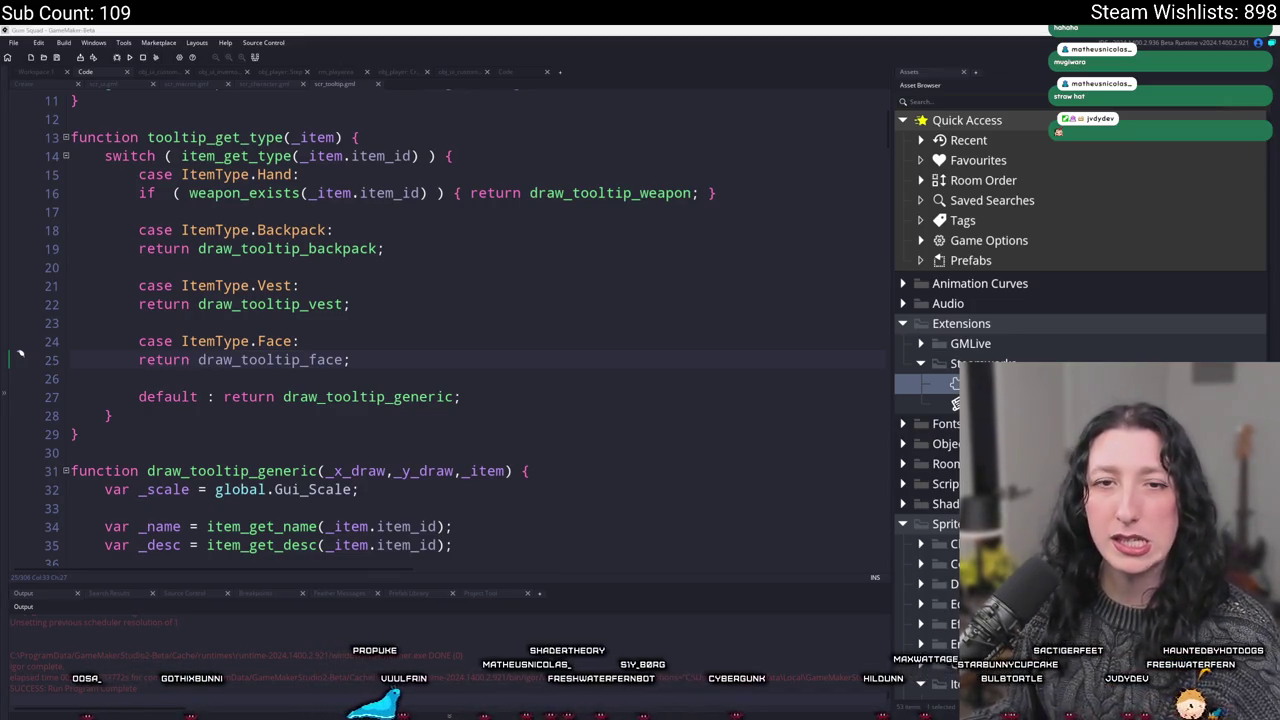
Bring the web browser showing the Twitch homepage to the front
key(alt+Tab)
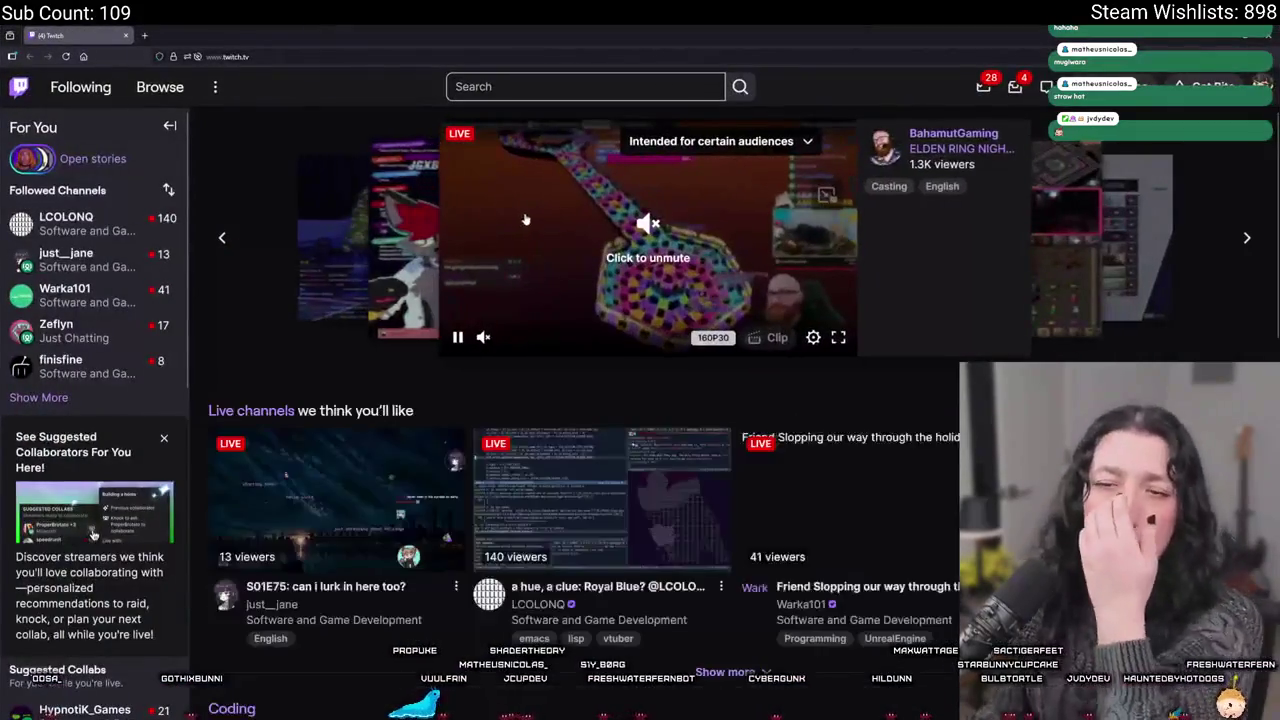
Browse two followed live channels from the sidebar, including a music stream
mouse_move(115, 253)
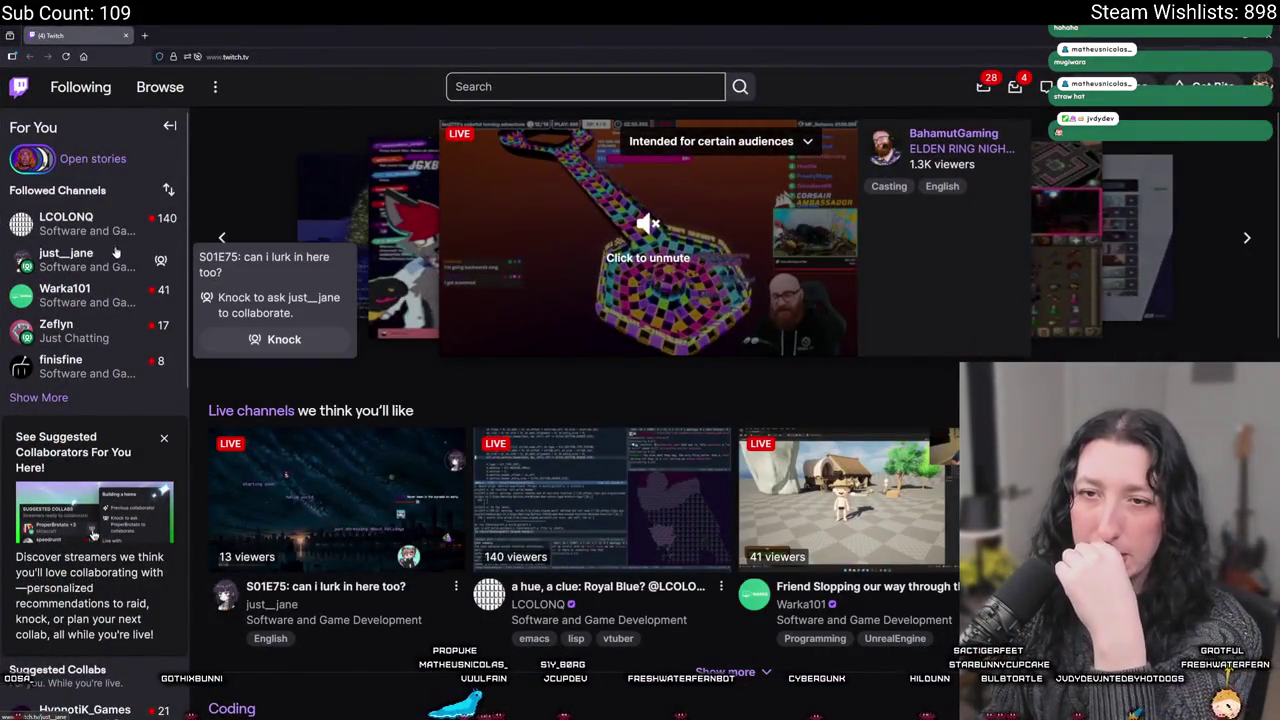
click(80, 305)
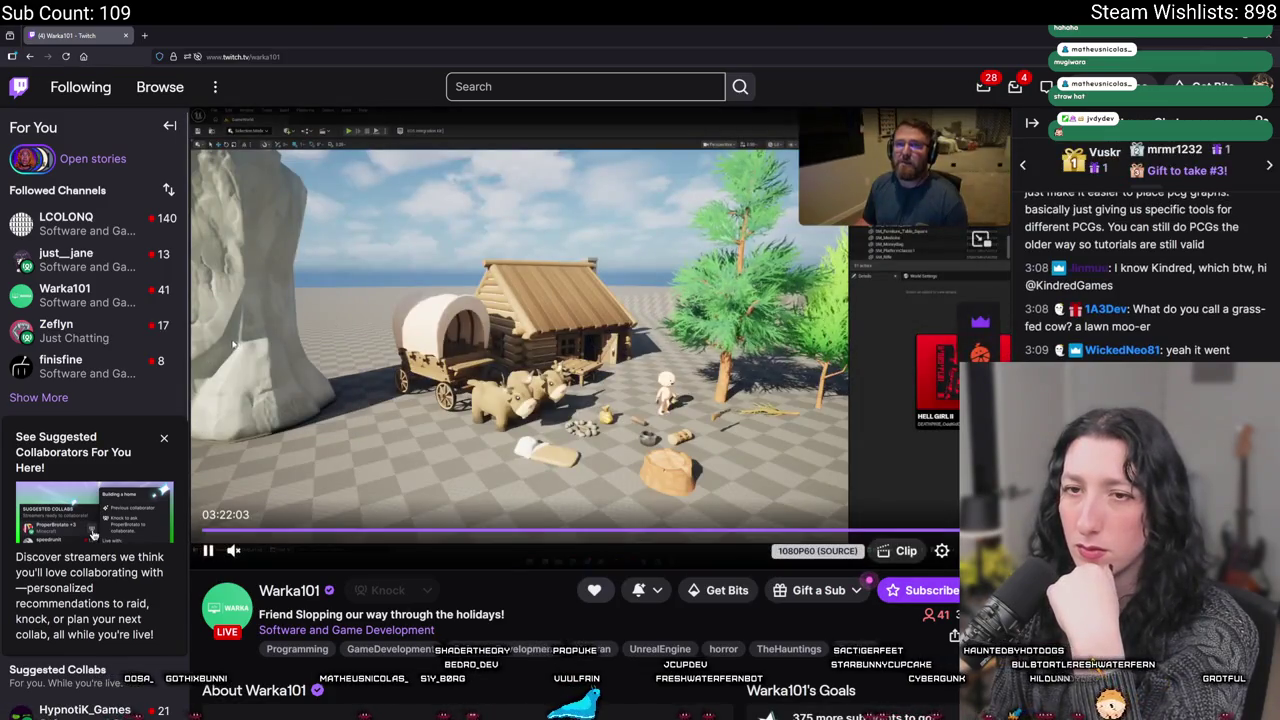
click(116, 338)
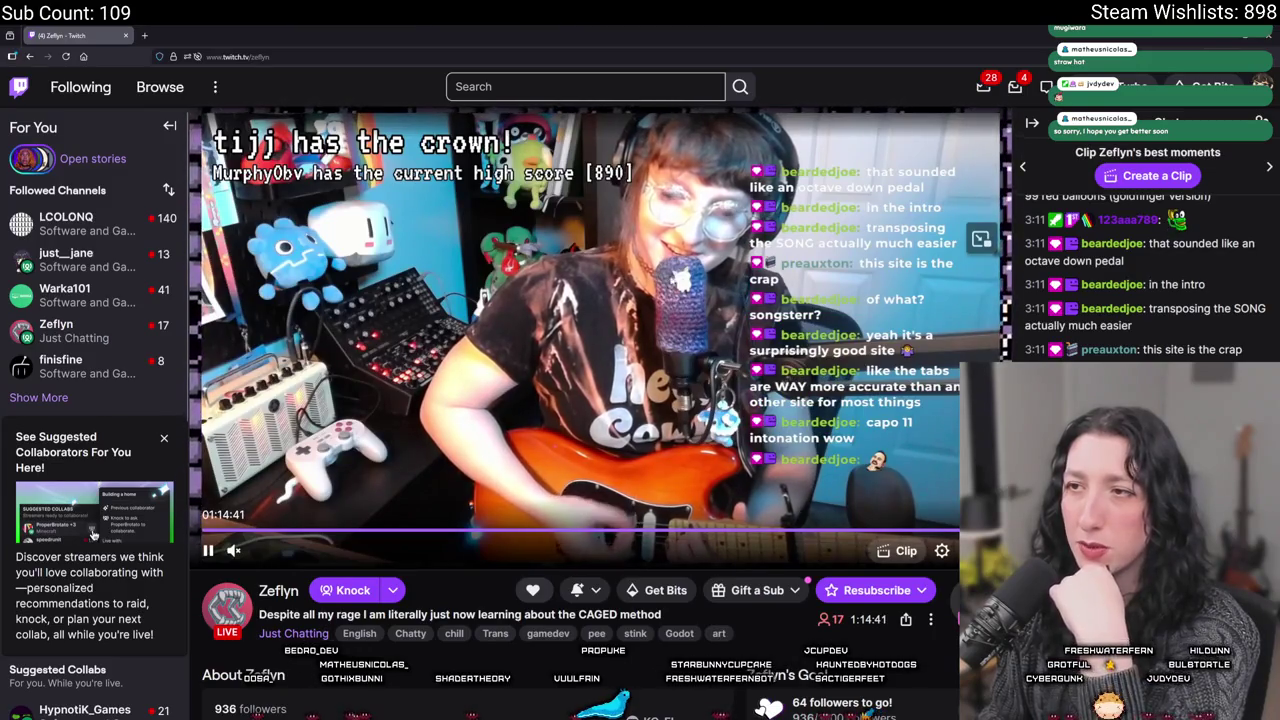
scroll(553, 533, down, 2)
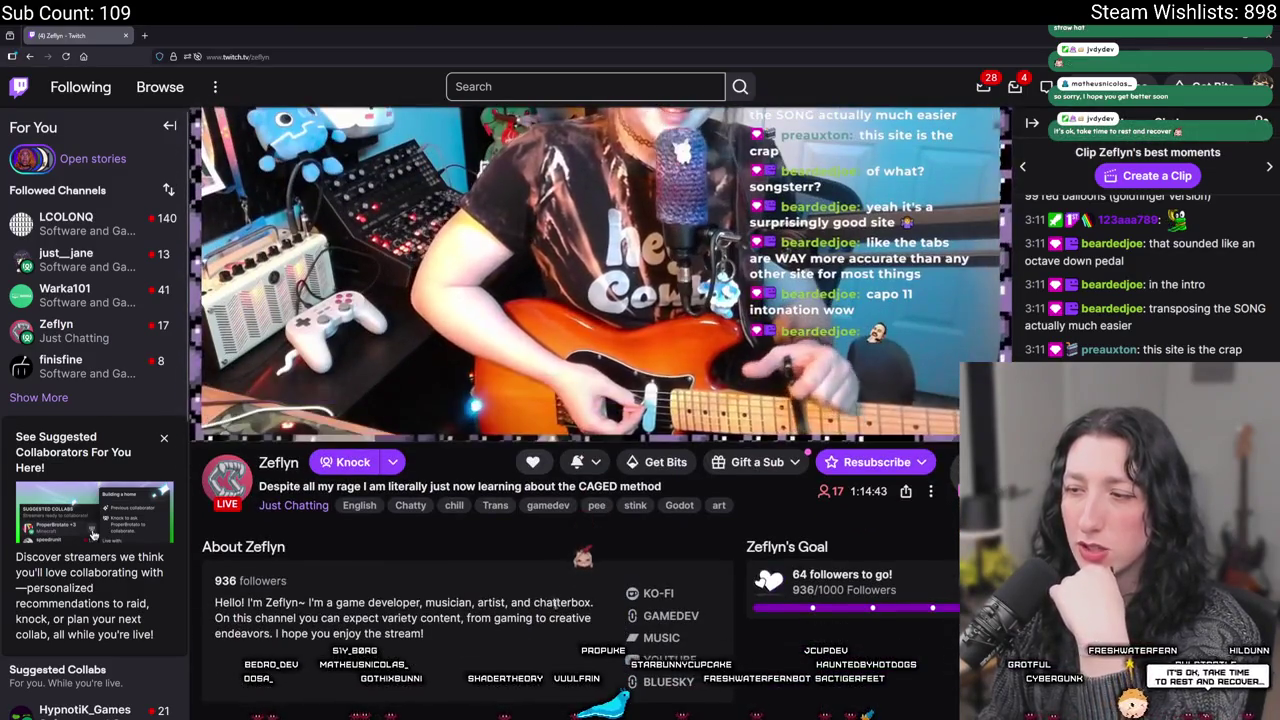
scroll(553, 533, up, 2)
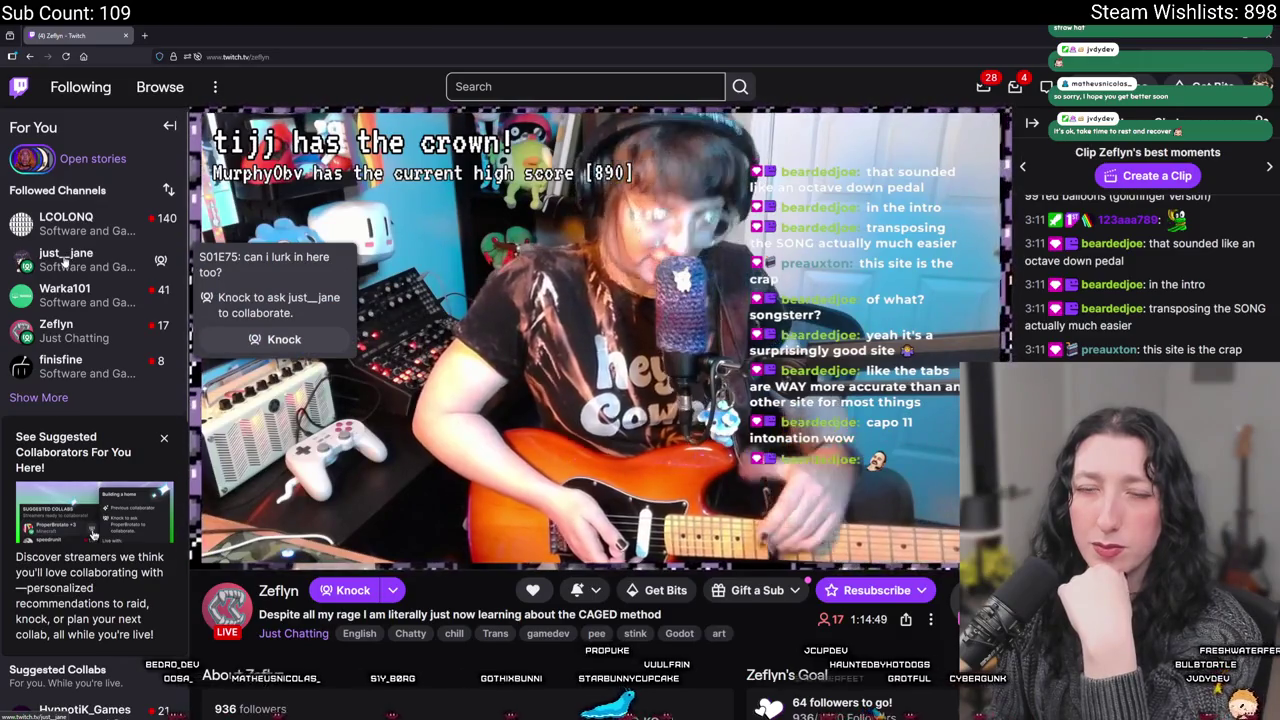
Open the followed coding stream titled "S01E75: can i lurk in here too?"
click(66, 258)
double_click(251, 57)
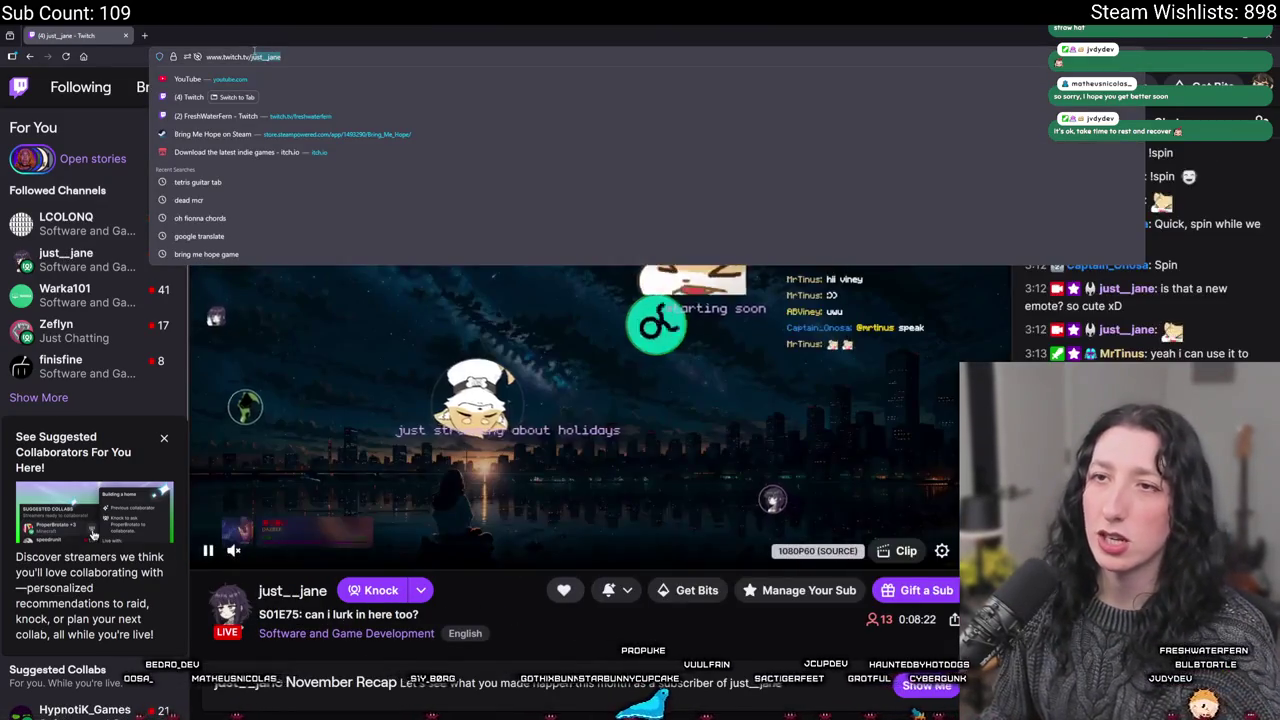
click(500, 540)
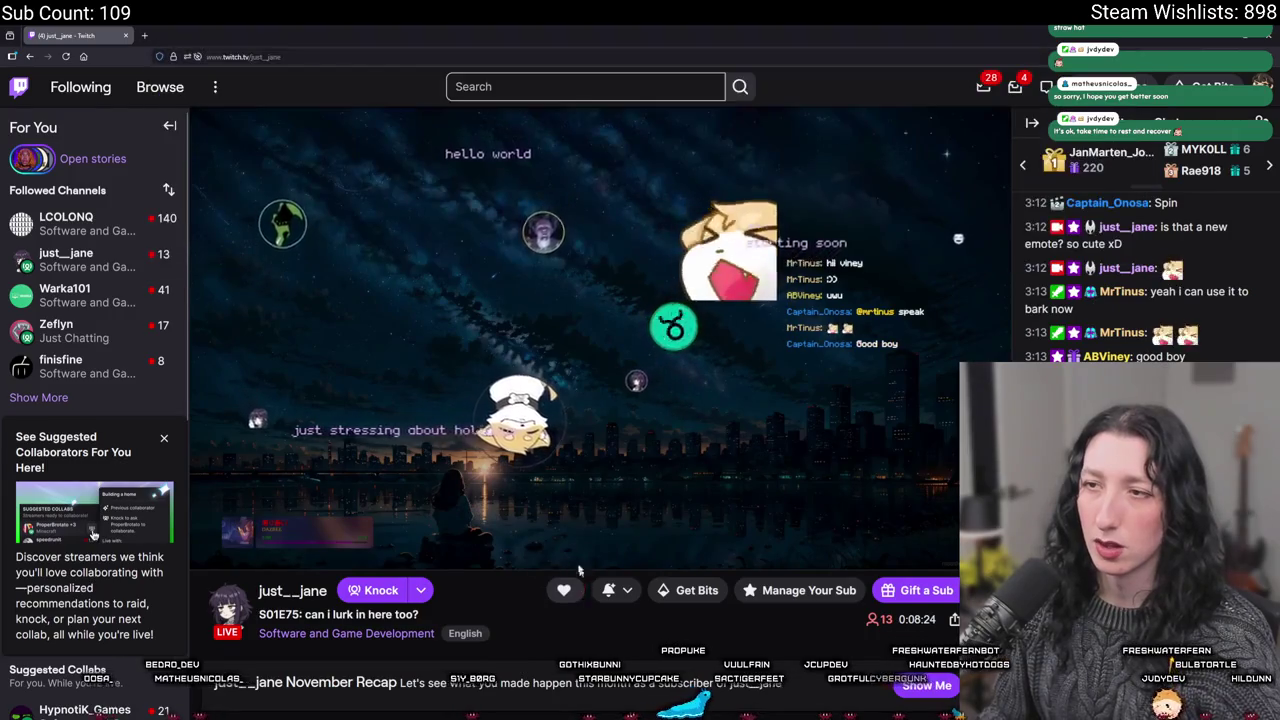